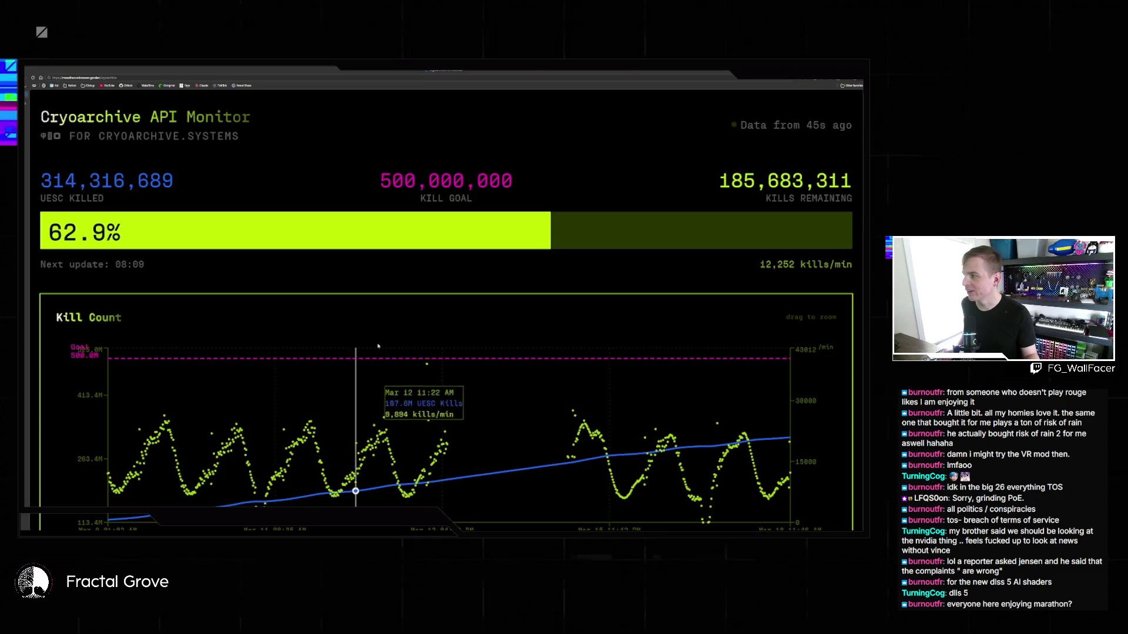
Zoom the Cryoarchive API Monitor page out to show the Preservation Puzzle Solutions panels.
key("ctrl+minus")
key("ctrl+minus")
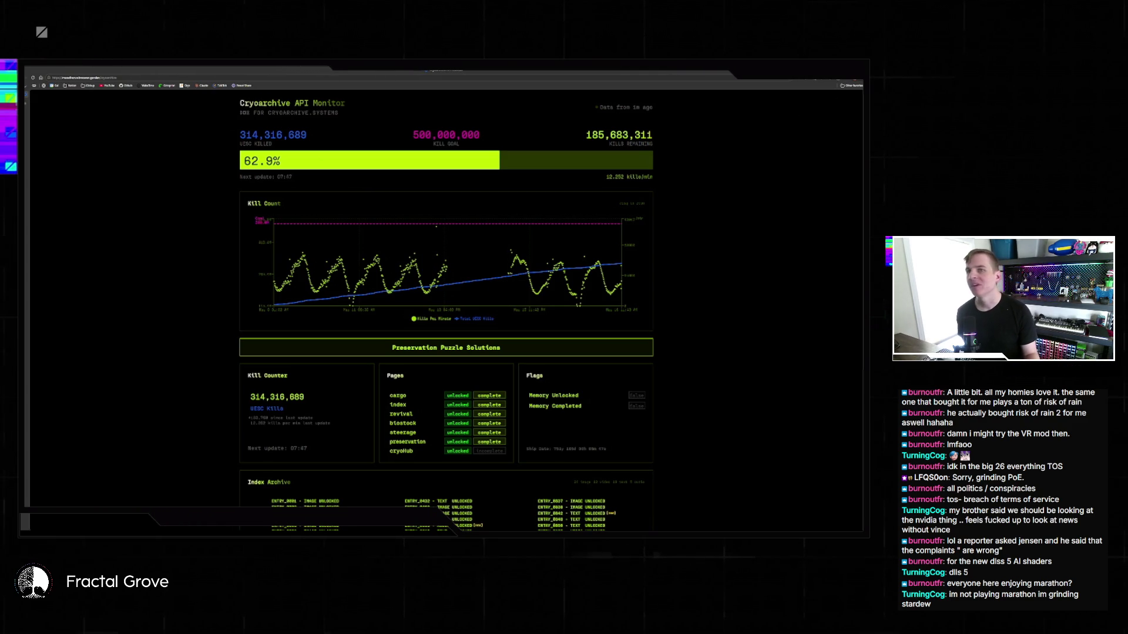
Switch from the browser to Unreal Engine's Blueprint construction script graph.
key("alt+Tab")
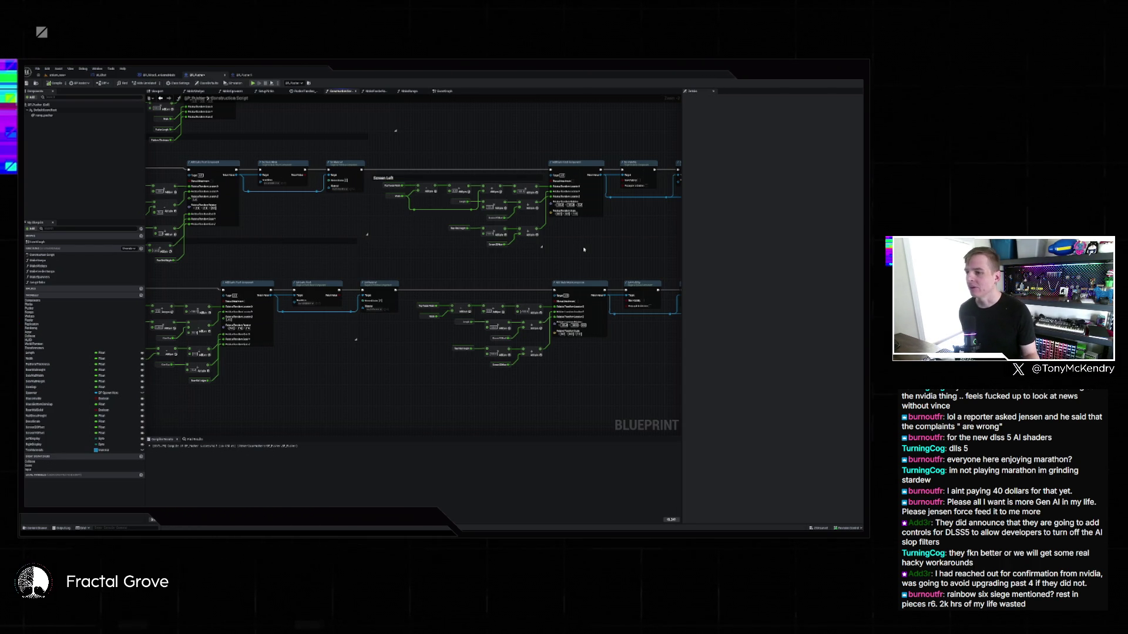
Pan across the construction script to inspect the Left Wall, Right Wall and Screen Left node groups.
left_click_drag(562, 257, 522, 264)
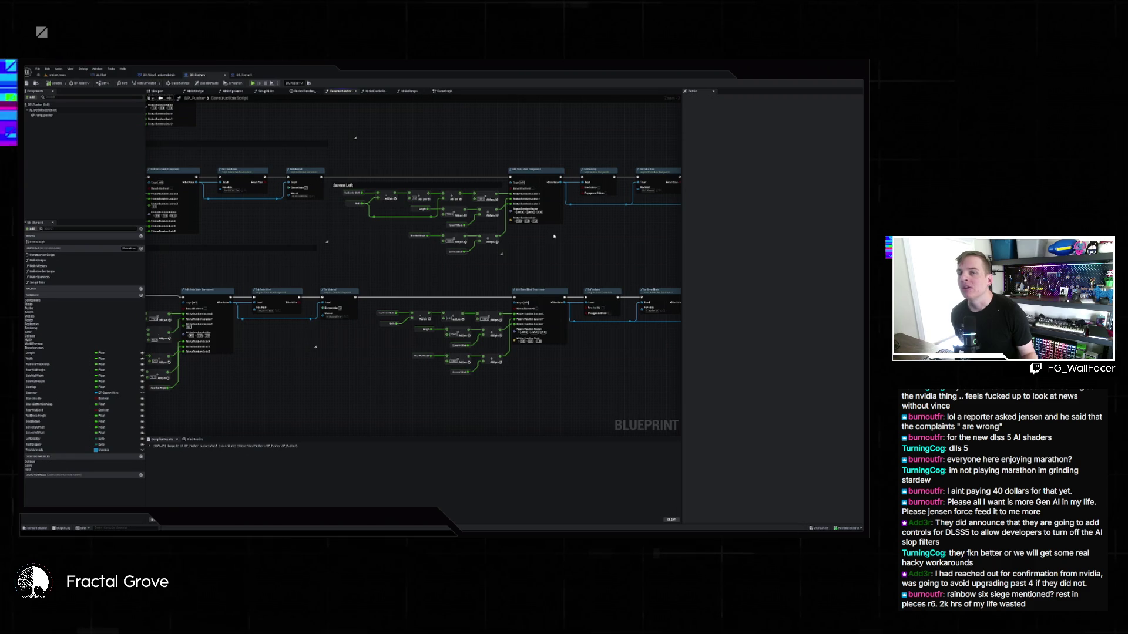
mouse_move(556, 224)
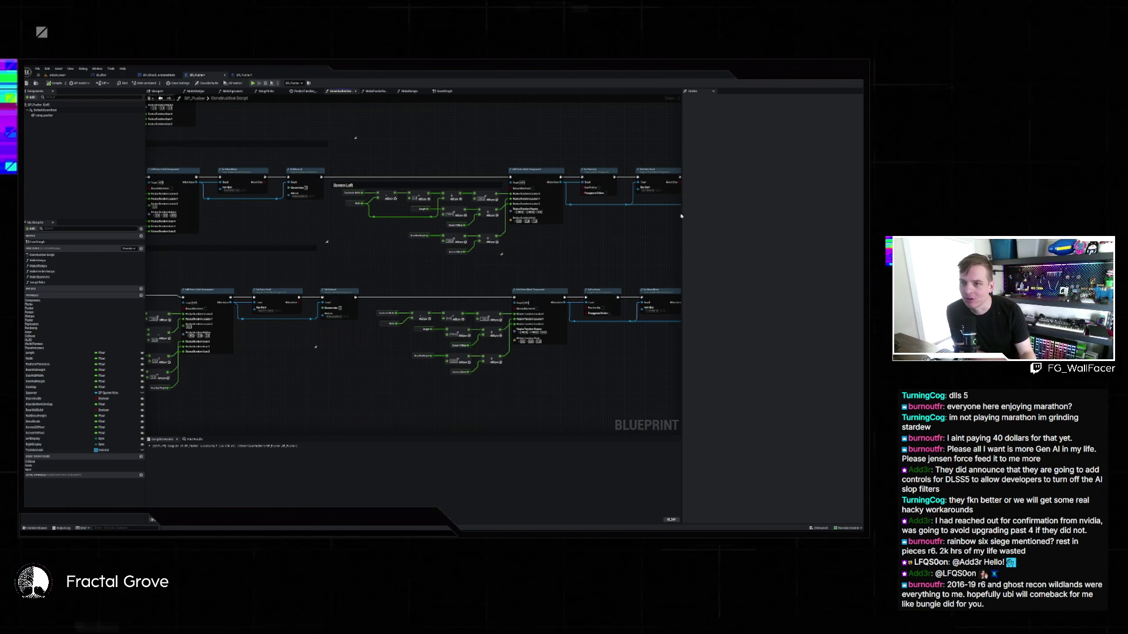
mouse_move(681, 216)
left_mouse_down()
mouse_move(722, 219)
mouse_move(684, 220)
mouse_move(696, 221)
left_mouse_up()
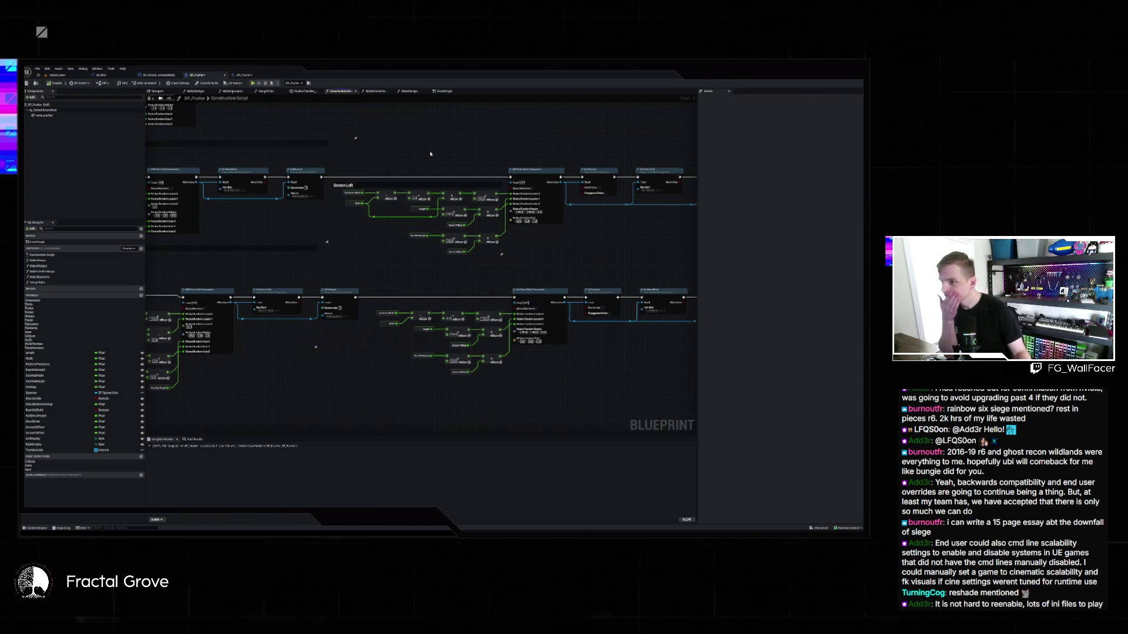
left_click_drag(430, 154, 288, 143)
mouse_move(486, 160)
left_mouse_down()
mouse_move(370, 211)
mouse_move(379, 176)
mouse_move(617, 182)
mouse_move(565, 189)
left_mouse_up()
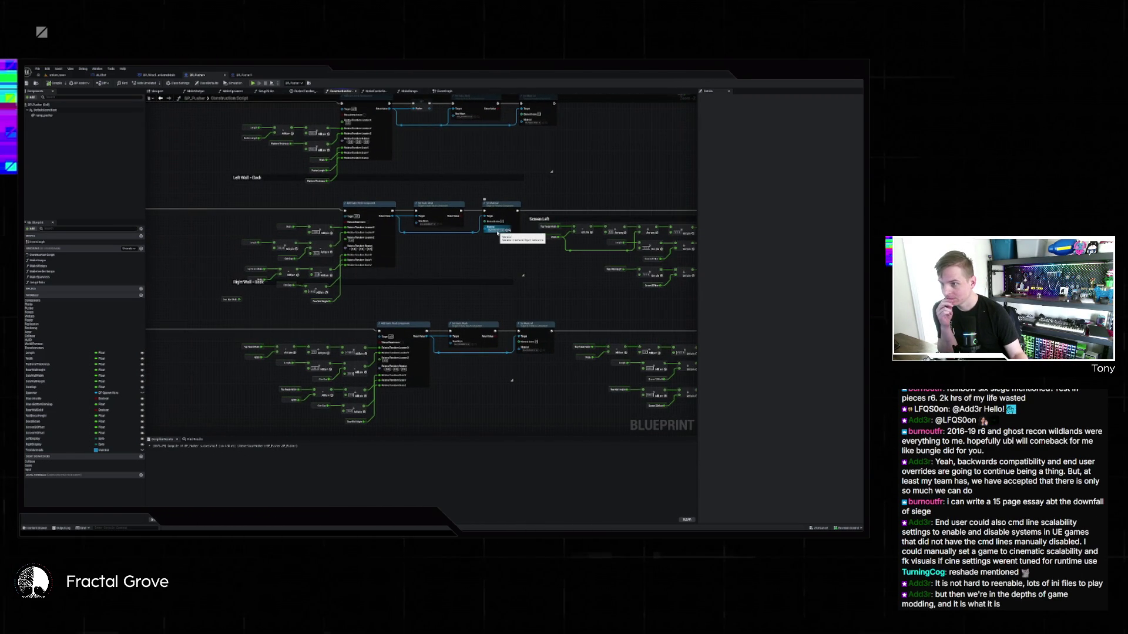
Show the Content Drawer assets and inspect the last mesh asset's details.
key("ctrl+space")
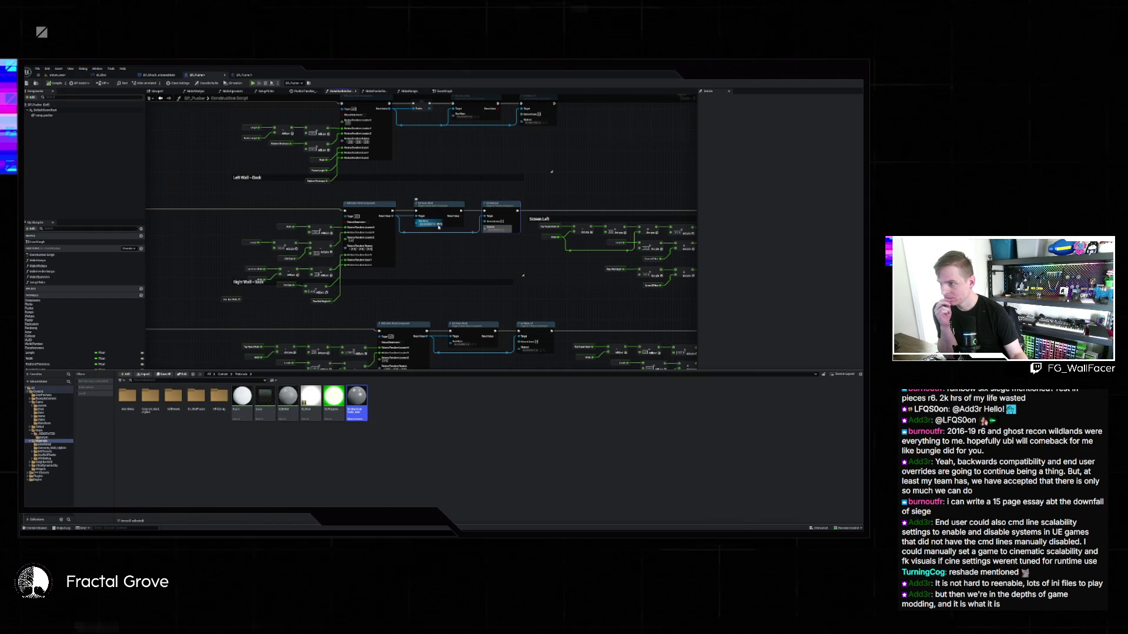
key("ctrl+space")
key("ctrl+space")
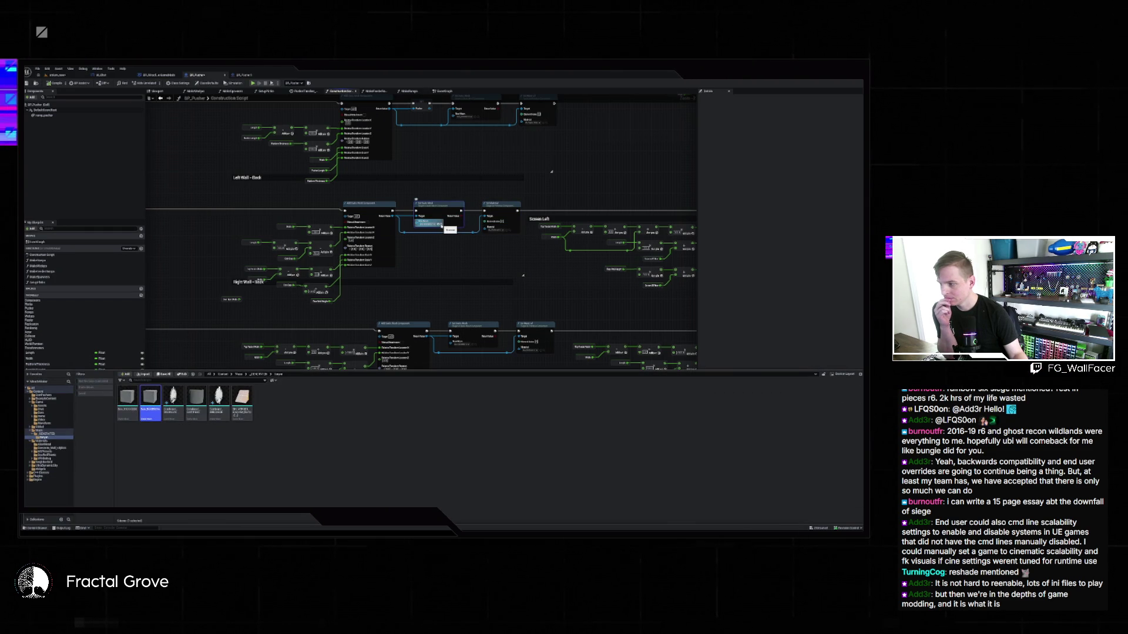
left_click(242, 397)
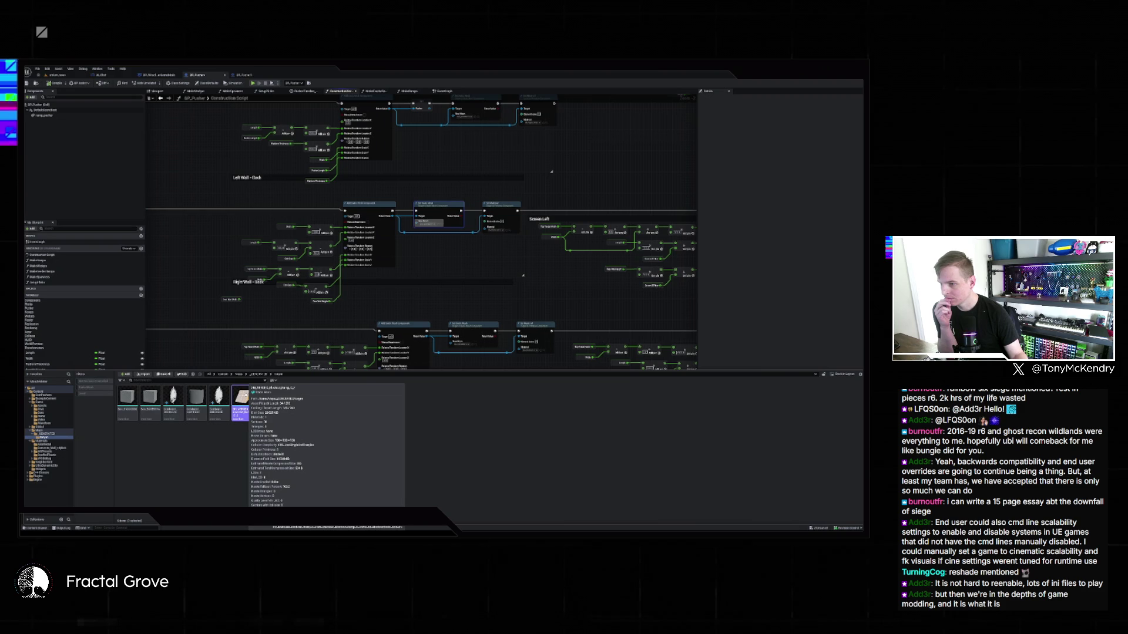
Pan and zoom around the construction script graph, including the Logo Decal nodes.
left_click_drag(427, 313, 371, 219)
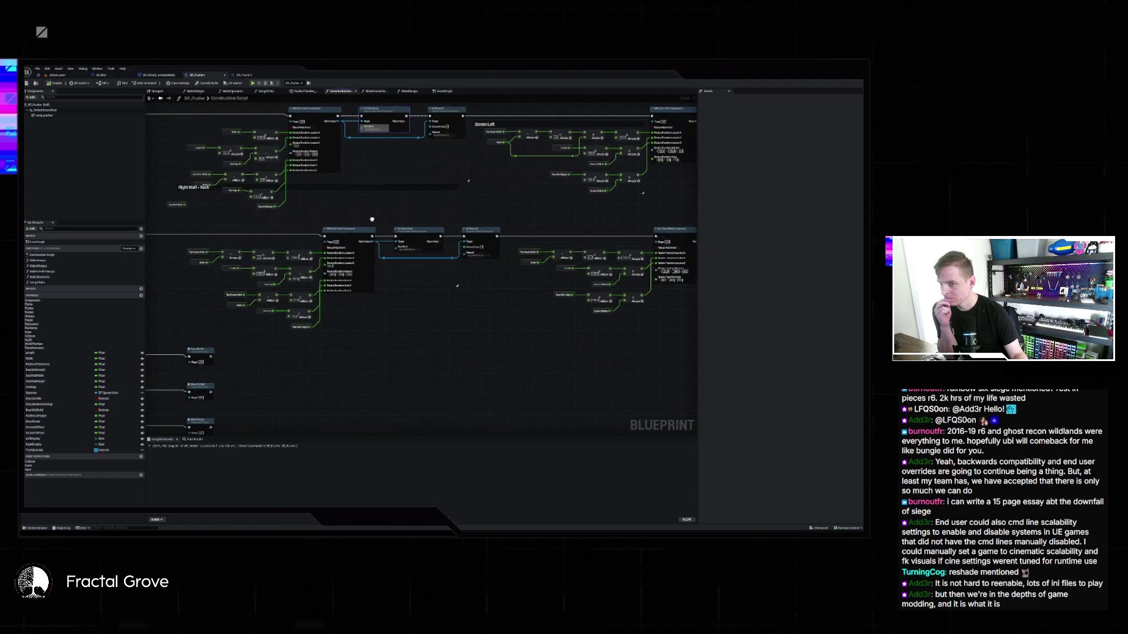
scroll(372, 219, "up", 2)
scroll(529, 199, "up", 1)
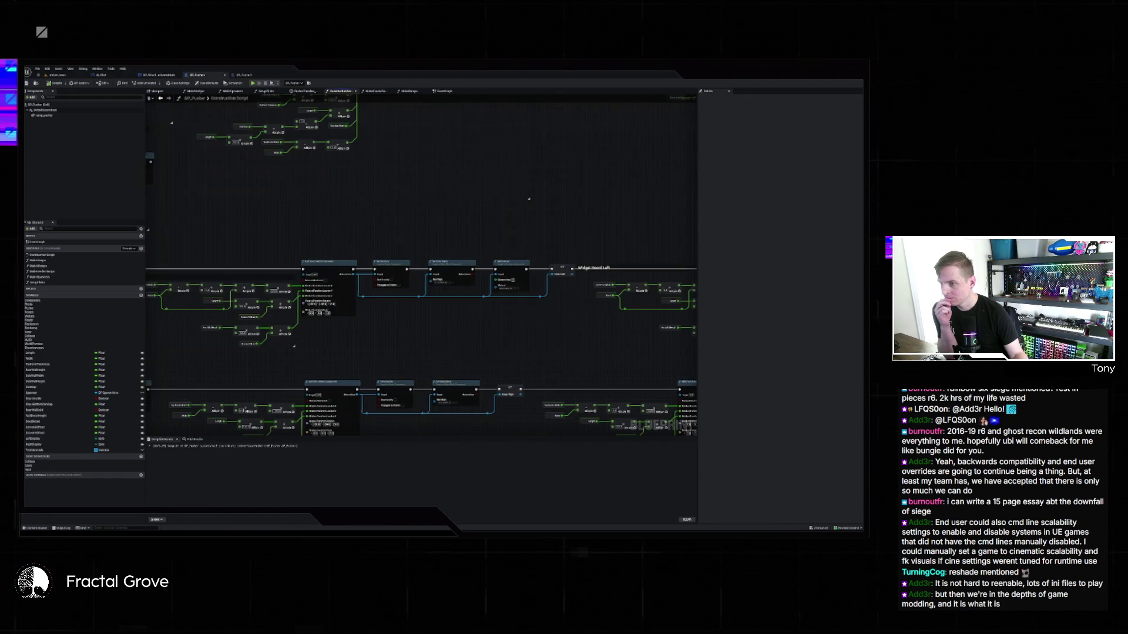
left_click_drag(529, 199, 431, 143)
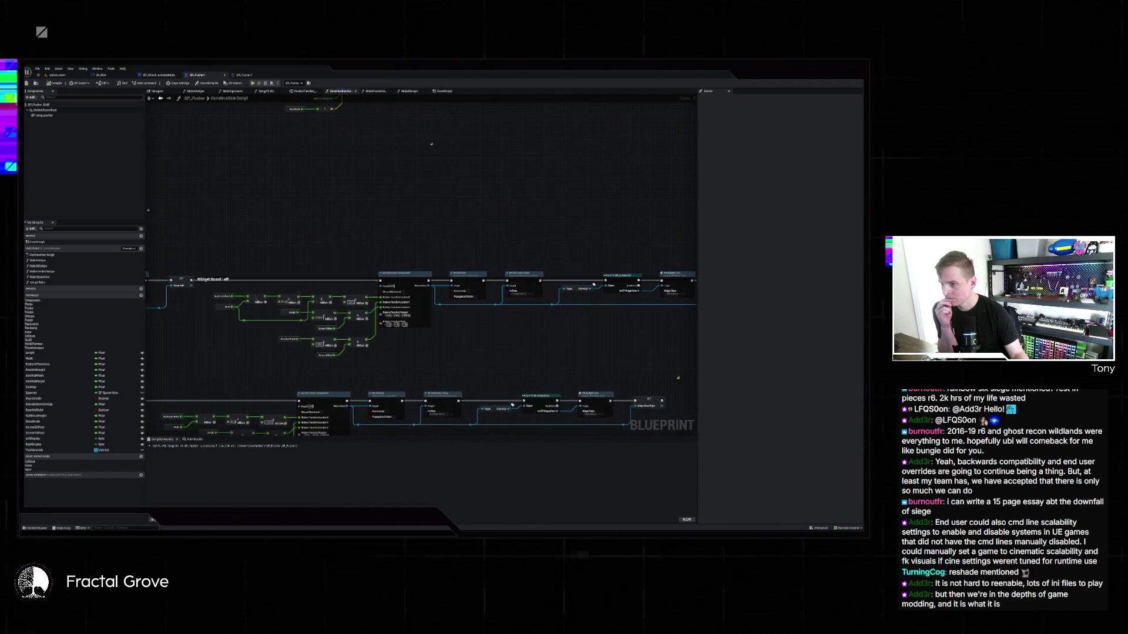
left_click_drag(677, 380, 523, 306)
scroll(526, 304, "down", 10)
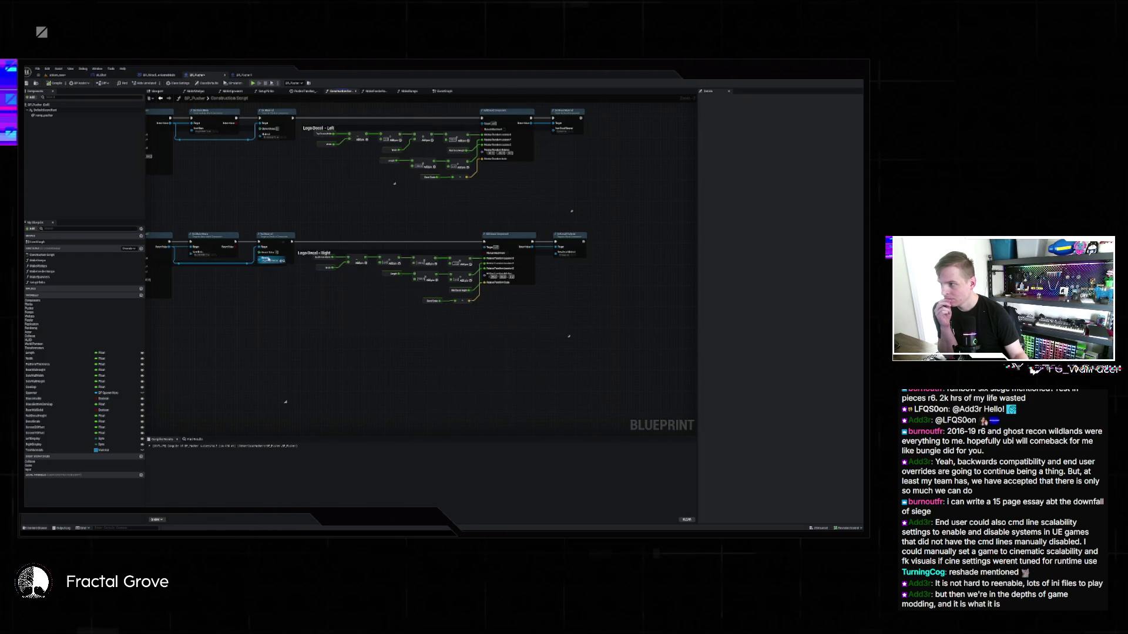
mouse_move(297, 284)
left_mouse_down()
mouse_move(339, 277)
mouse_move(340, 330)
mouse_move(345, 264)
mouse_move(351, 416)
mouse_move(455, 391)
mouse_move(697, 372)
left_mouse_up()
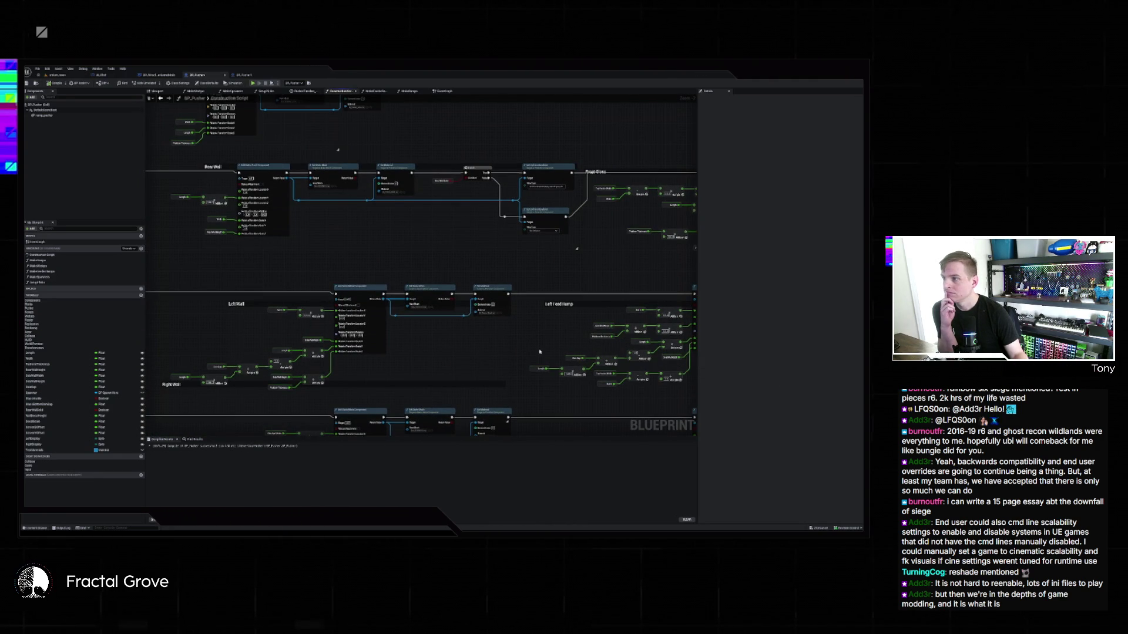
left_click_drag(537, 356, 537, 100)
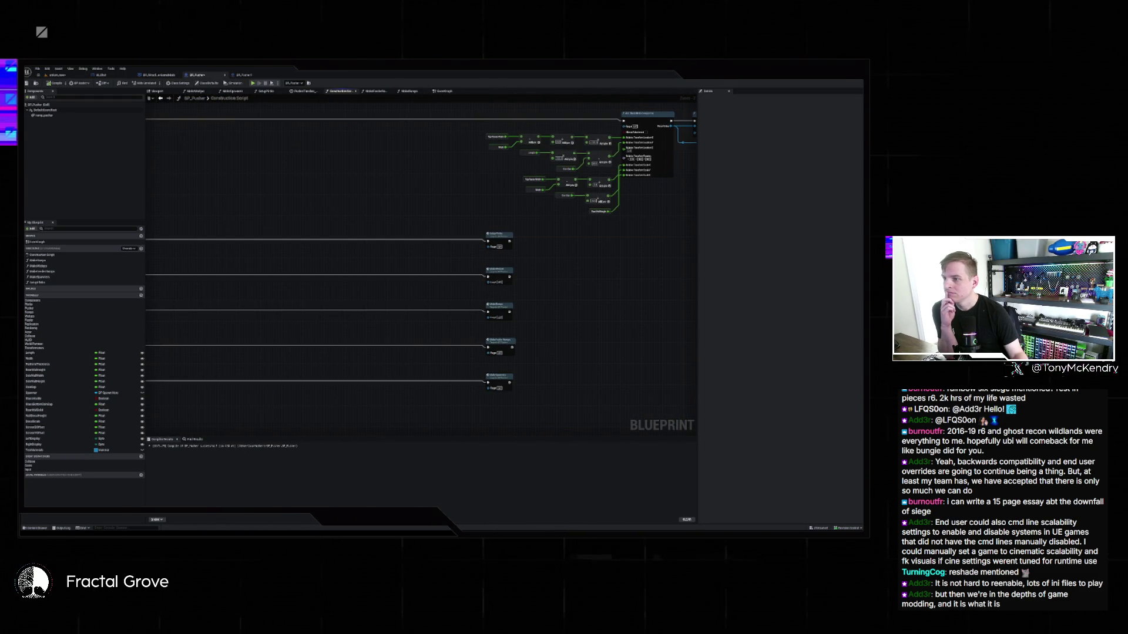
Open the MakeRamps function graph from its function call node.
left_click(497, 273)
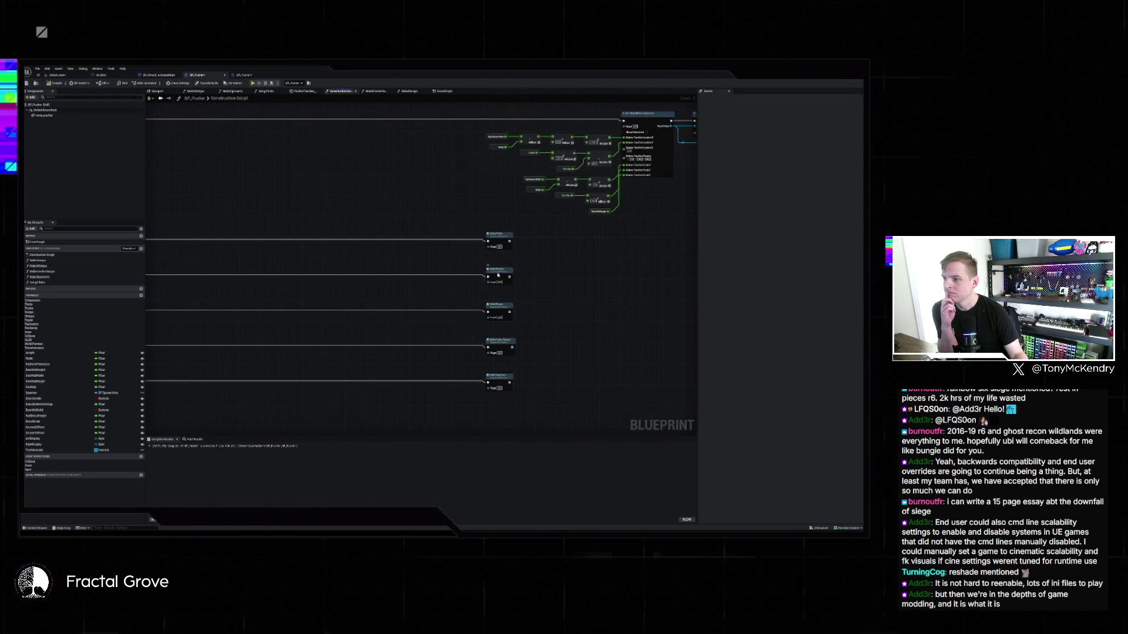
left_click(497, 311)
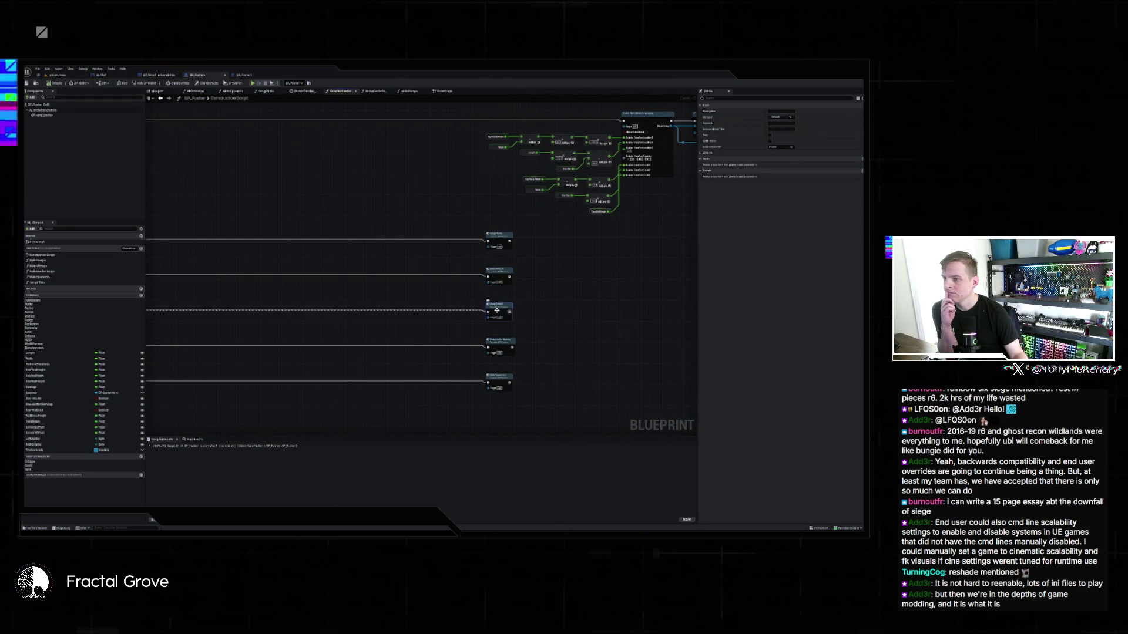
left_click(501, 271)
double_click(504, 305)
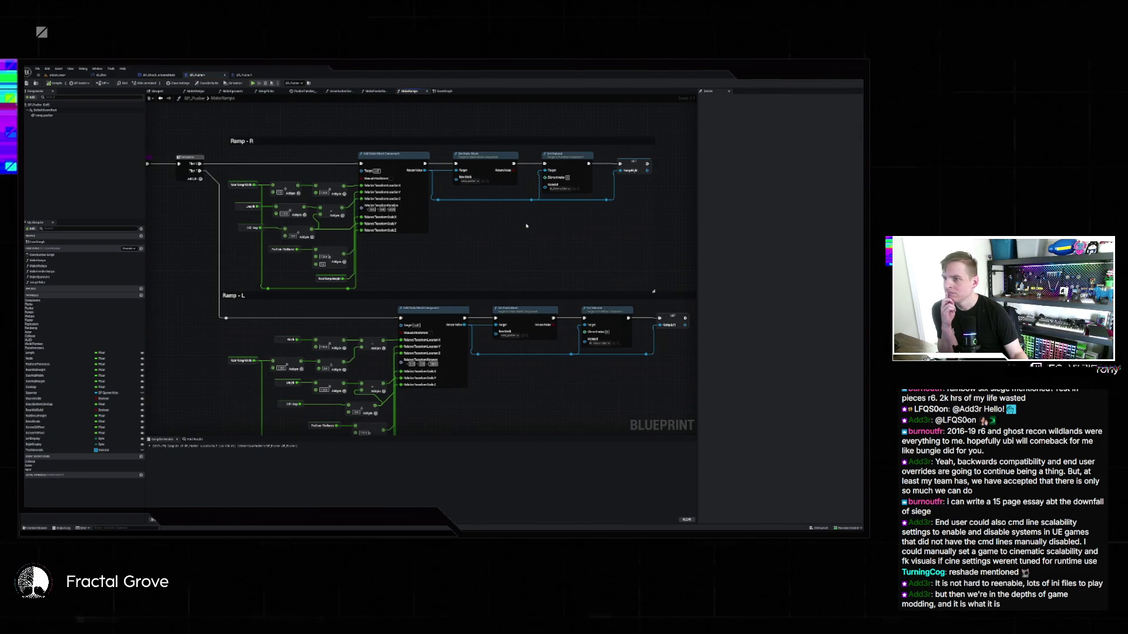
Locate the ramp mesh via the Set Static Mesh node, then return to the level viewport.
left_click(487, 181)
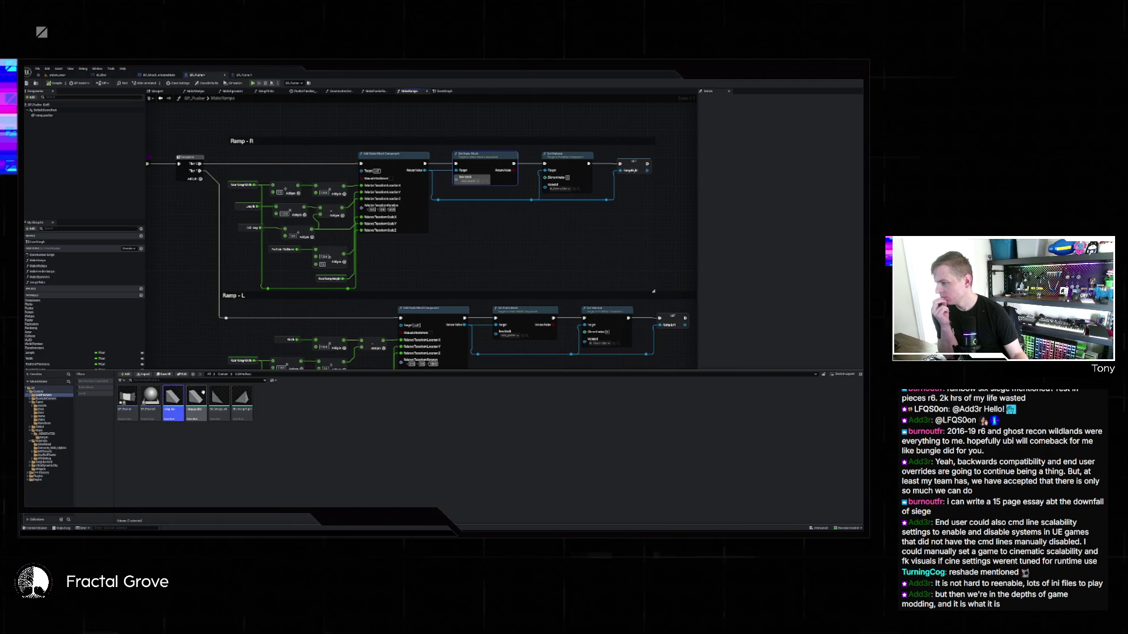
left_click(76, 75)
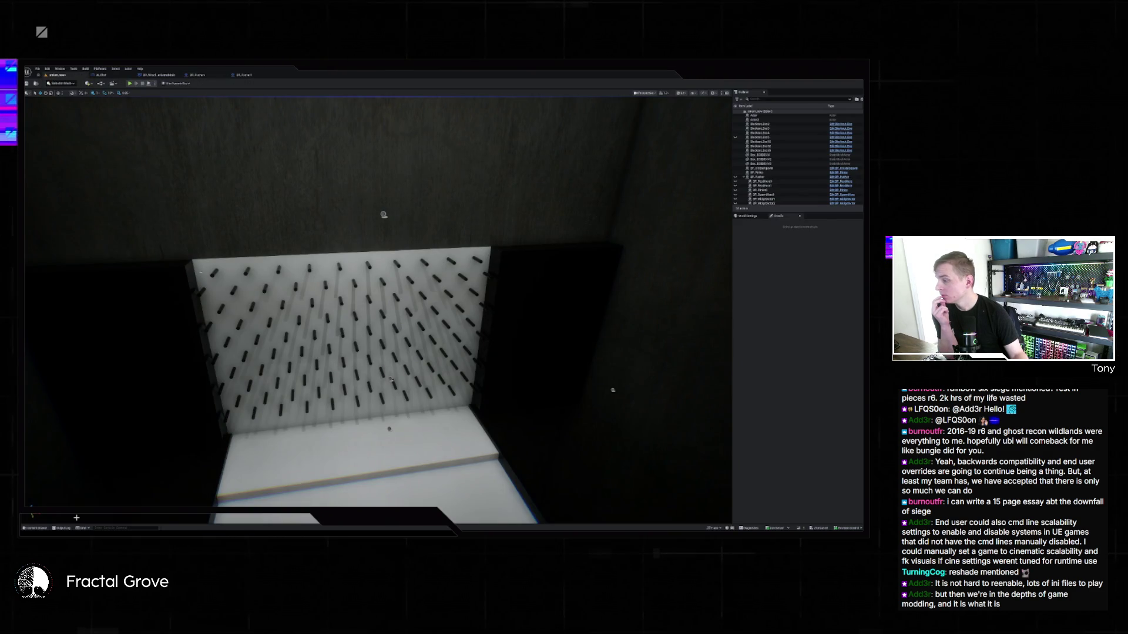
Select the angled wedge at the pegboard's top-left corner and slide it slightly left.
left_click(36, 528)
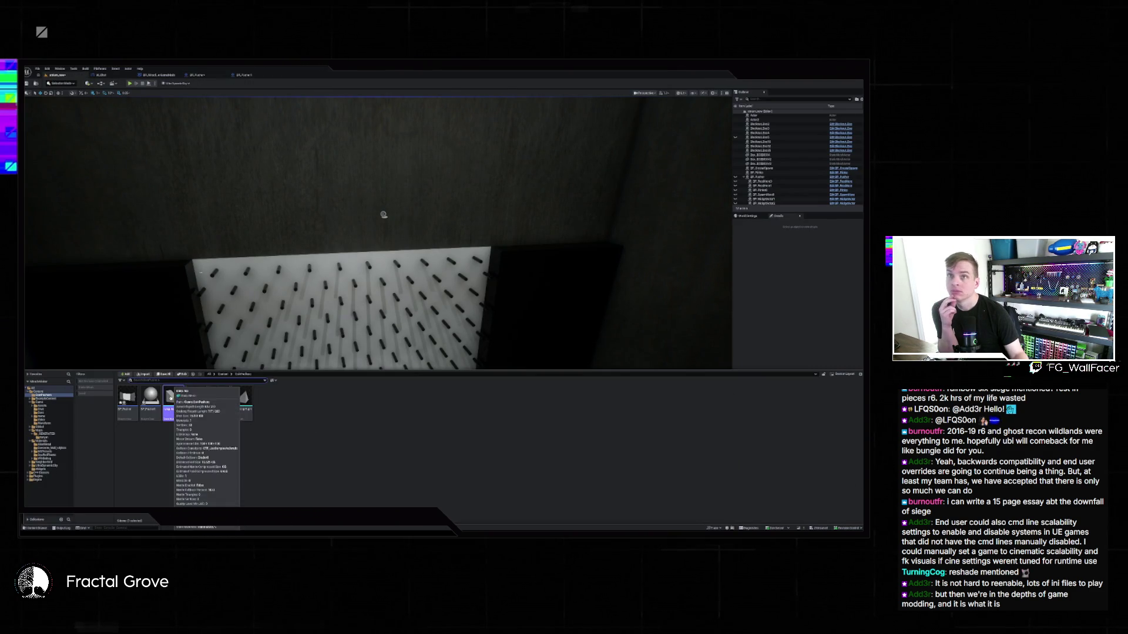
left_click(106, 251)
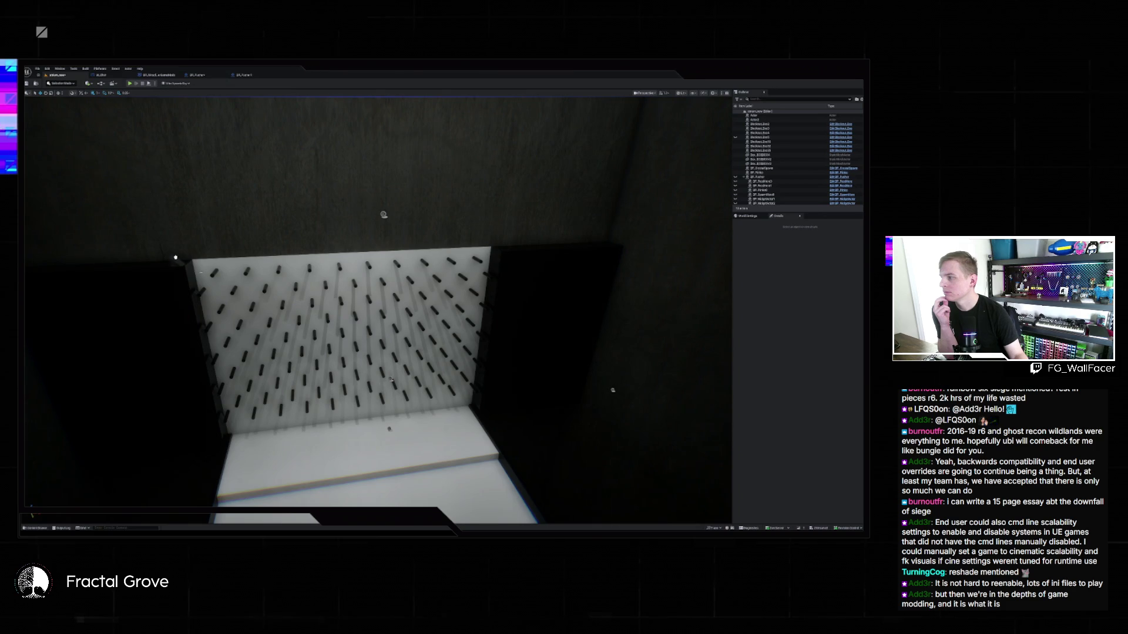
left_click(175, 258)
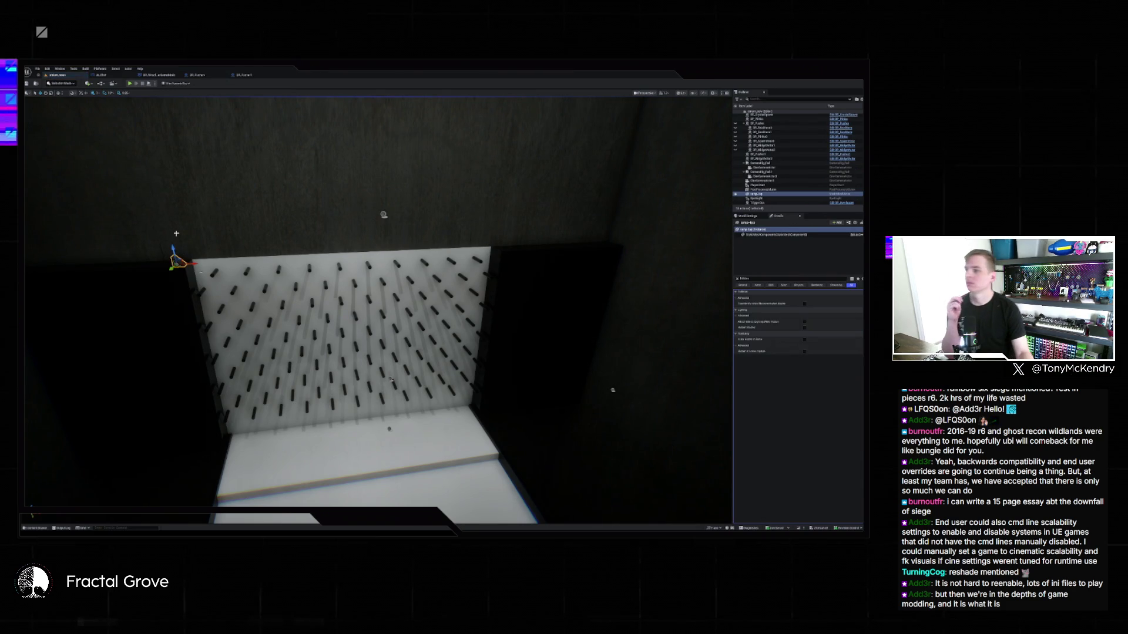
mouse_move(176, 234)
left_mouse_down()
mouse_move(398, 131)
mouse_move(599, 282)
mouse_move(607, 144)
mouse_move(575, 328)
mouse_move(564, 223)
mouse_move(182, 232)
left_mouse_up()
mouse_move(305, 293)
left_mouse_down()
mouse_move(294, 292)
mouse_move(364, 276)
mouse_move(365, 330)
mouse_move(486, 327)
left_mouse_up()
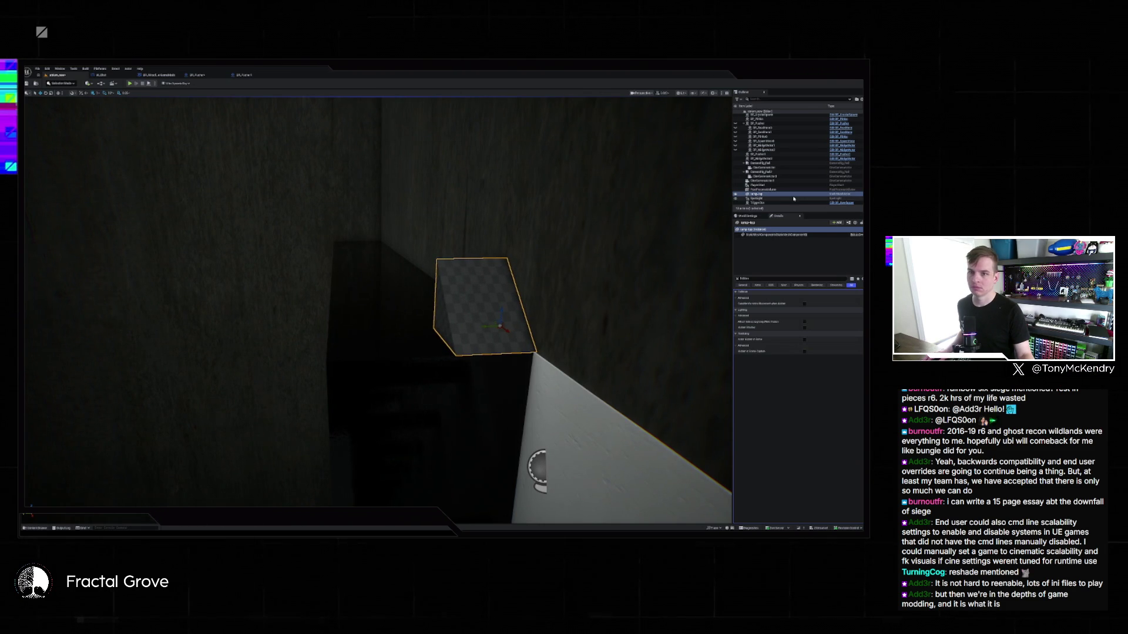
Clear the Details panel's property search filter.
left_click(738, 280)
key("ctrl+a")
key("BackSpace")
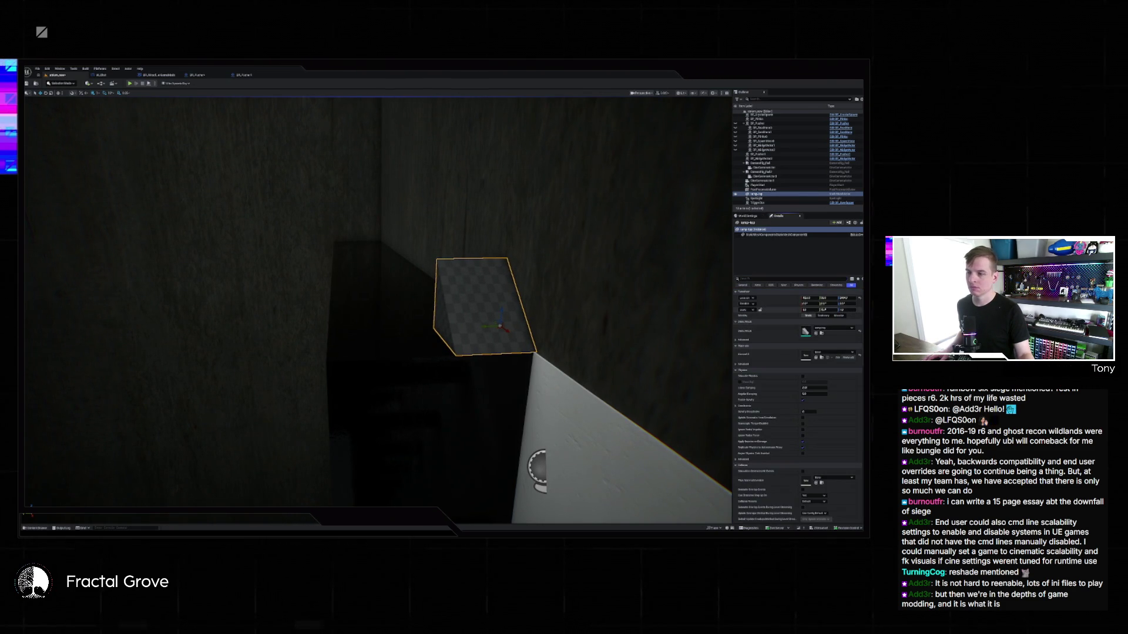
Stretch the slab's X scale leftward across the black box and view it beside the wall.
mouse_move(824, 310)
left_mouse_down()
mouse_move(860, 310)
mouse_move(827, 310)
left_mouse_up()
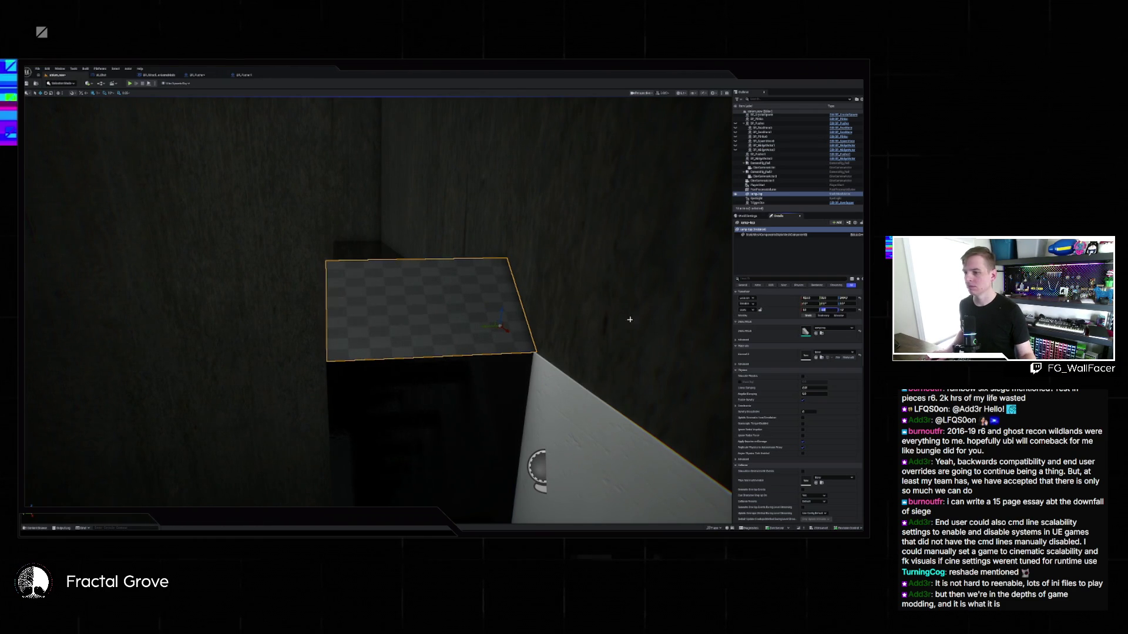
left_click_drag(630, 320, 575, 311)
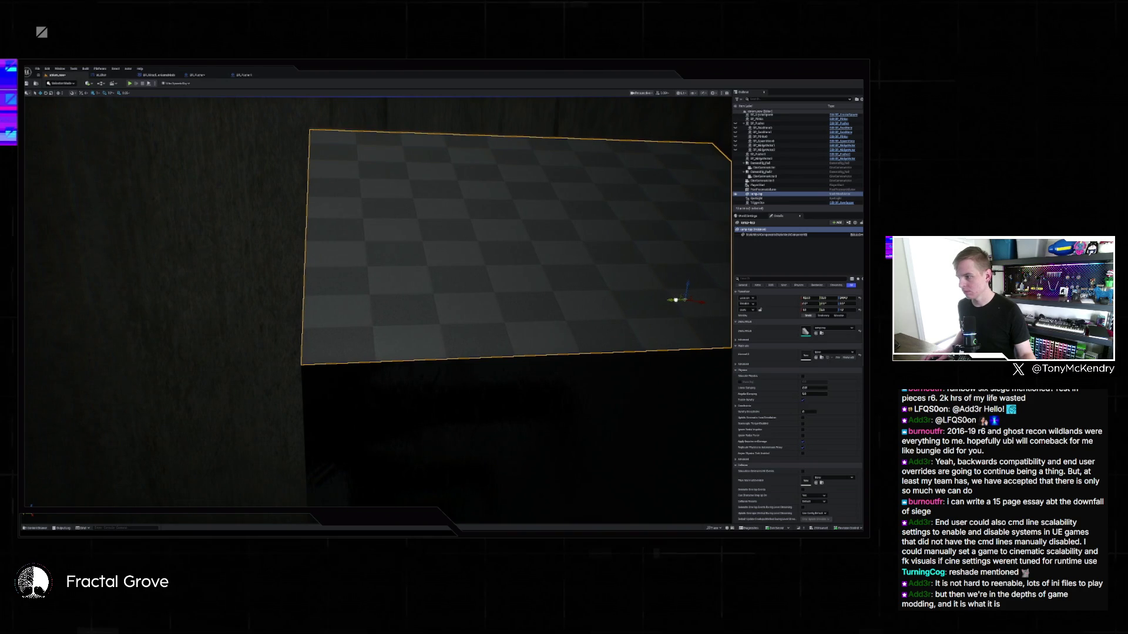
mouse_move(677, 300)
left_mouse_down()
mouse_move(647, 308)
mouse_move(468, 499)
mouse_move(453, 347)
mouse_move(476, 333)
mouse_move(482, 391)
left_mouse_up()
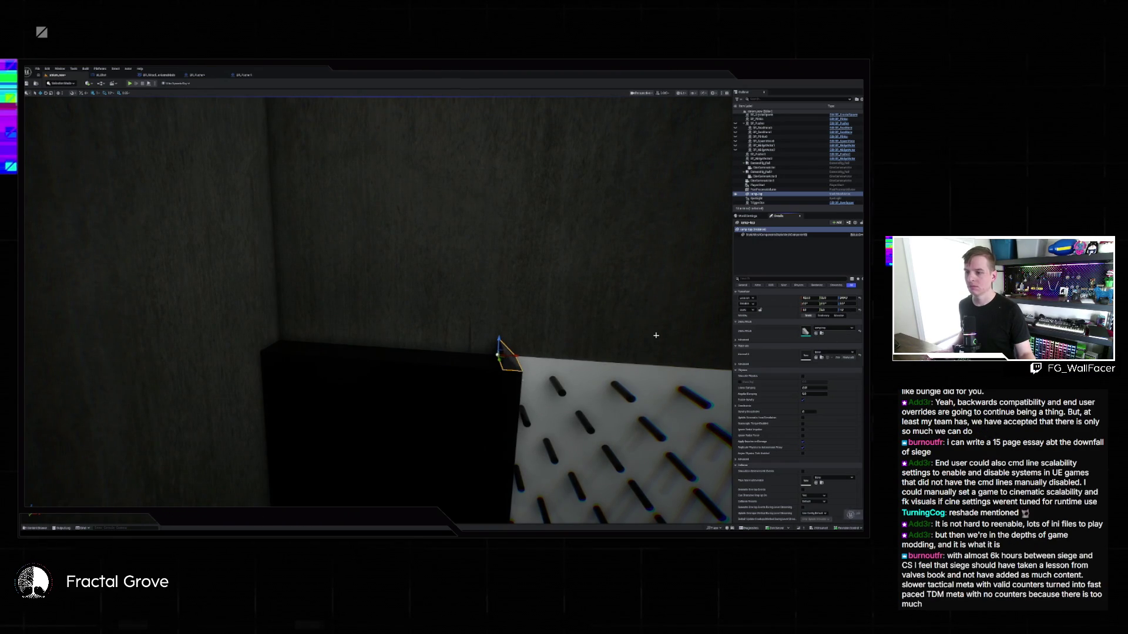
Undo the slab stretch, move the wedge to the box's left corner, and lengthen it along the top edge.
key("ctrl+z")
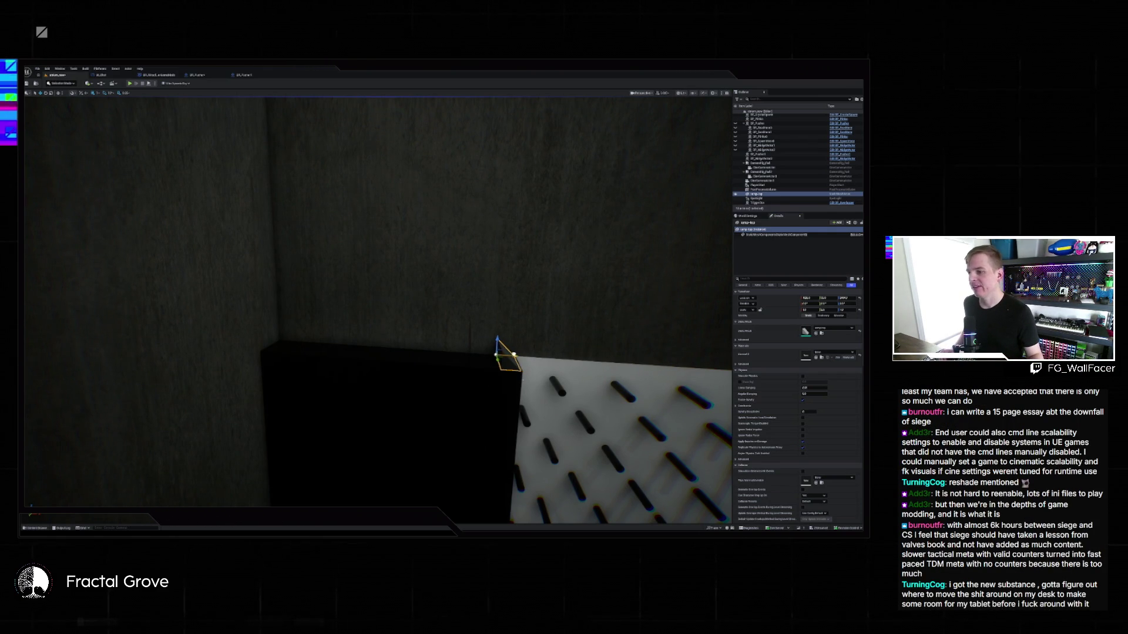
mouse_move(514, 355)
left_mouse_down()
mouse_move(262, 333)
mouse_move(373, 327)
left_mouse_up()
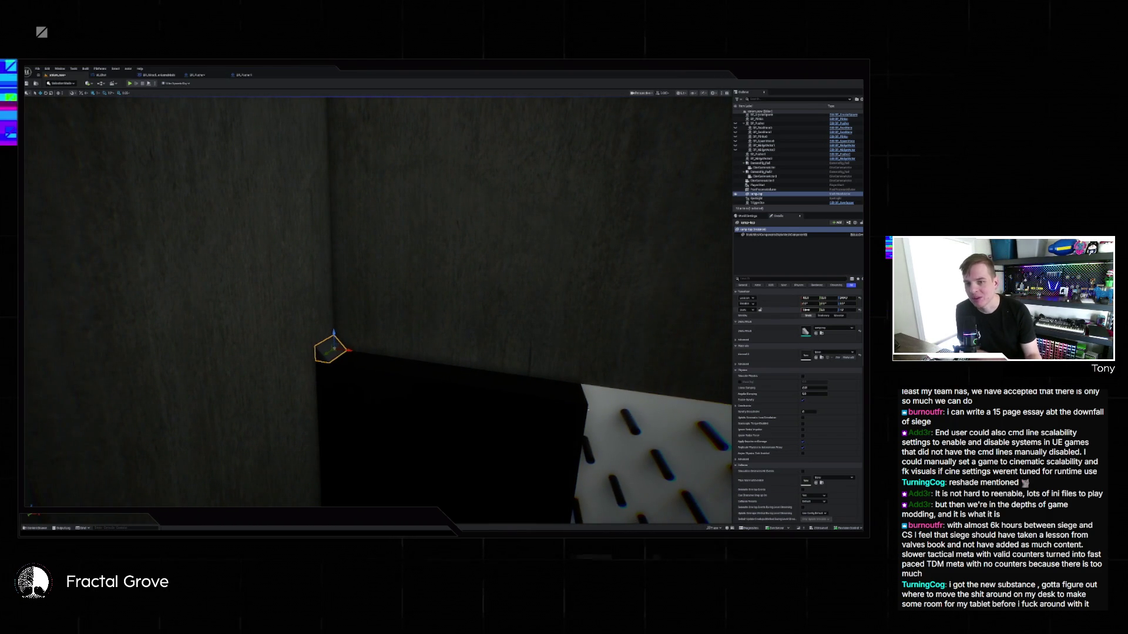
left_click_drag(809, 309, 861, 309)
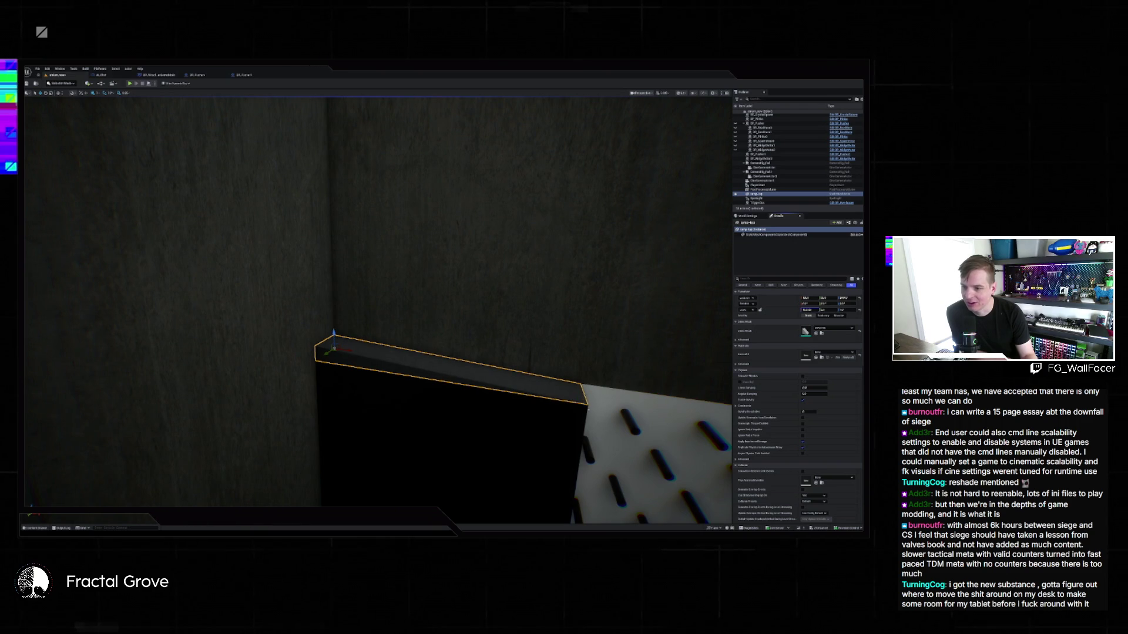
mouse_move(492, 326)
left_mouse_down()
mouse_move(531, 355)
mouse_move(514, 323)
left_mouse_up()
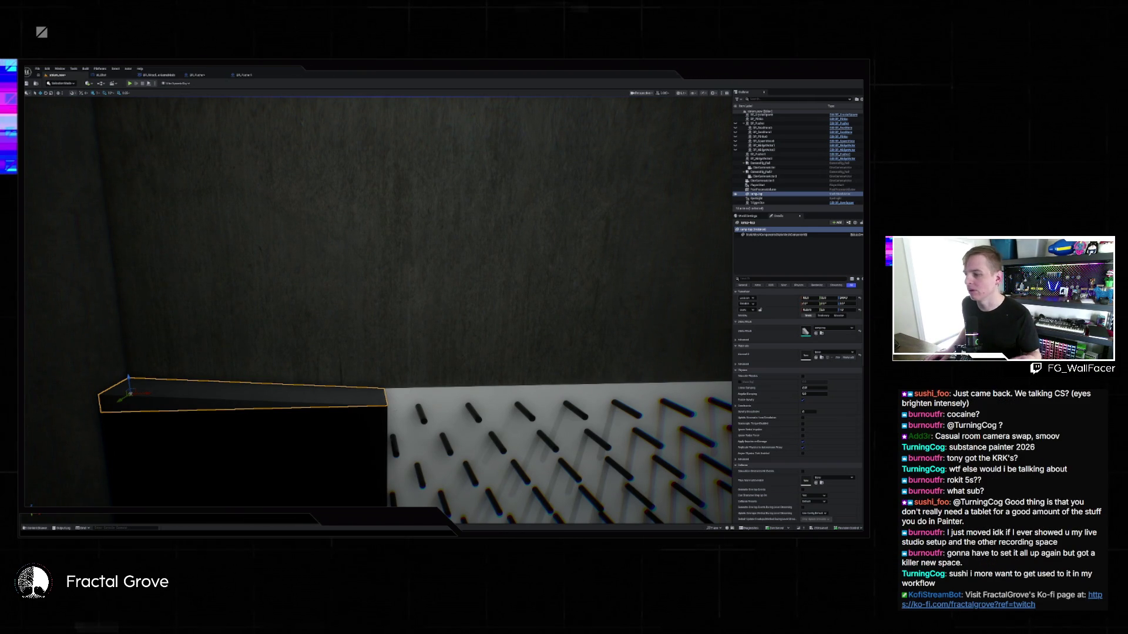
left_click_drag(608, 274, 592, 276)
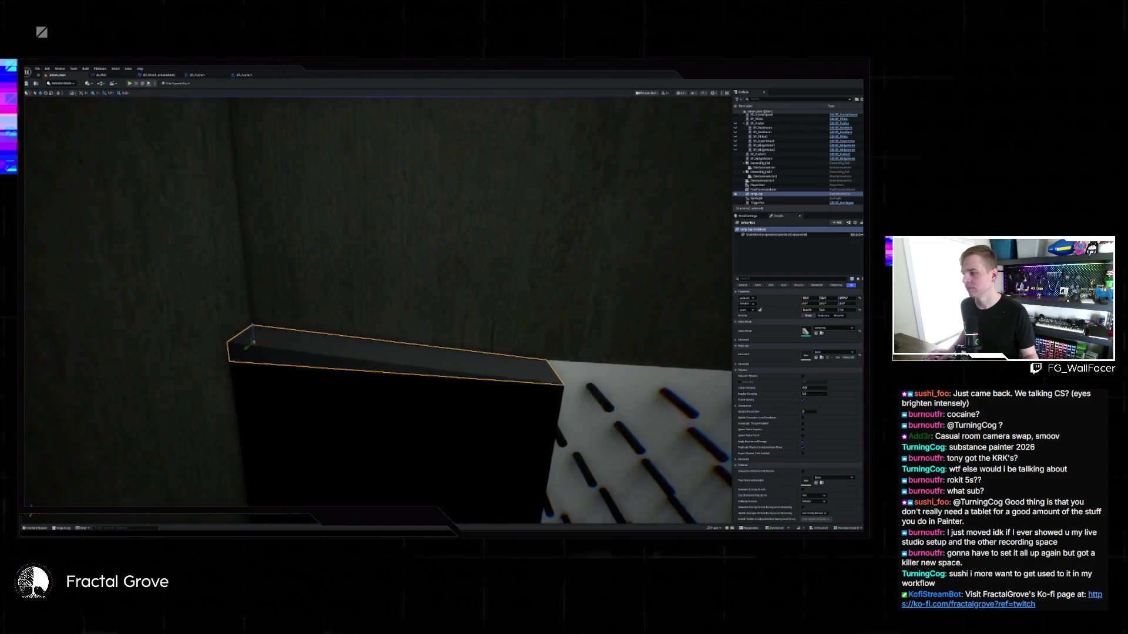
left_click_drag(448, 317, 448, 318)
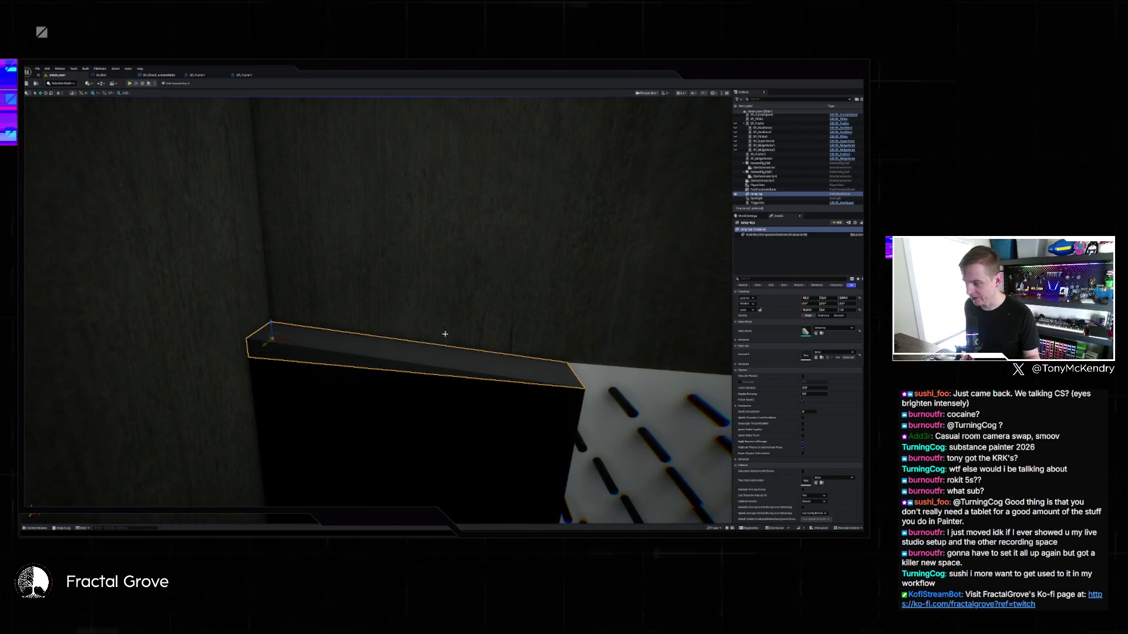
left_click_drag(445, 334, 444, 333)
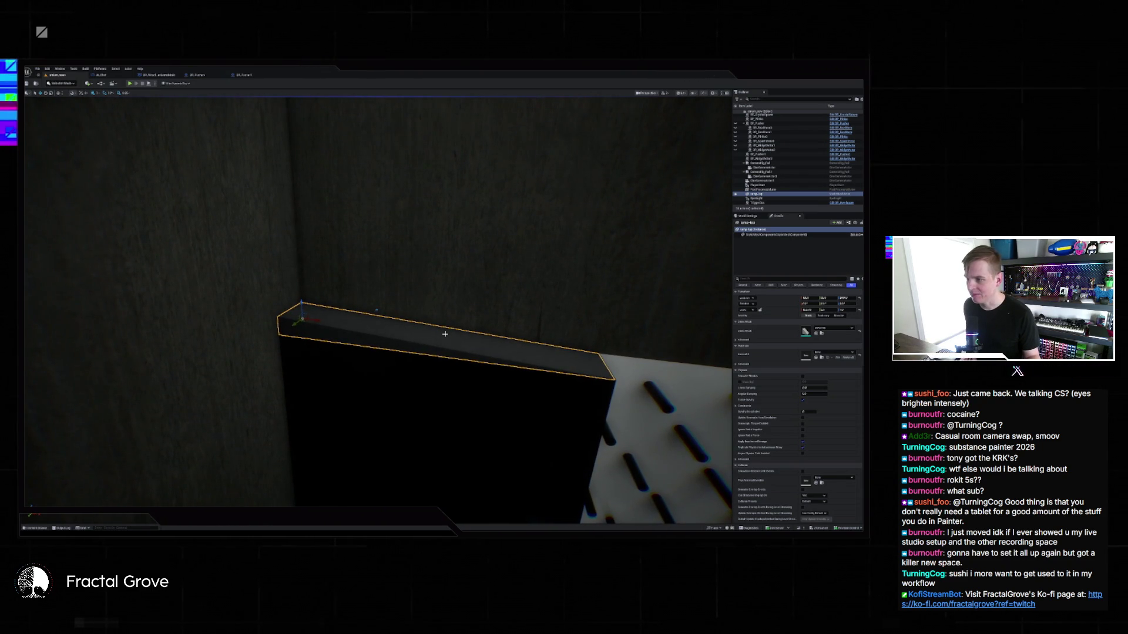
left_click_drag(444, 334, 445, 334)
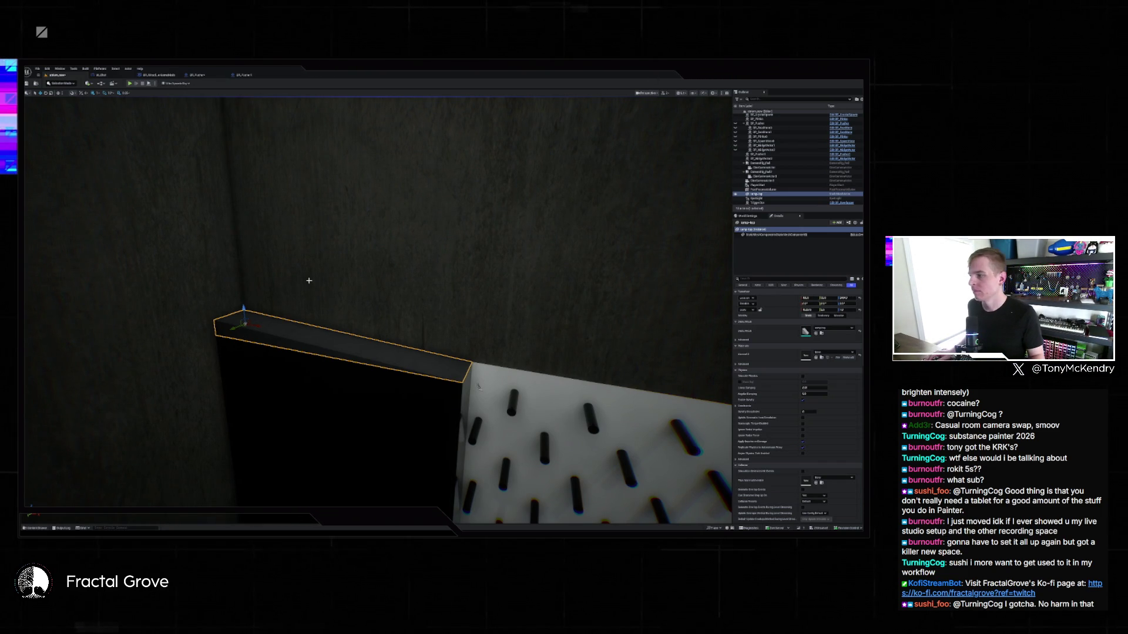
Check the wedge ledge against the pegboard from several angles and select its Scale Z field.
left_click_drag(587, 270, 593, 241)
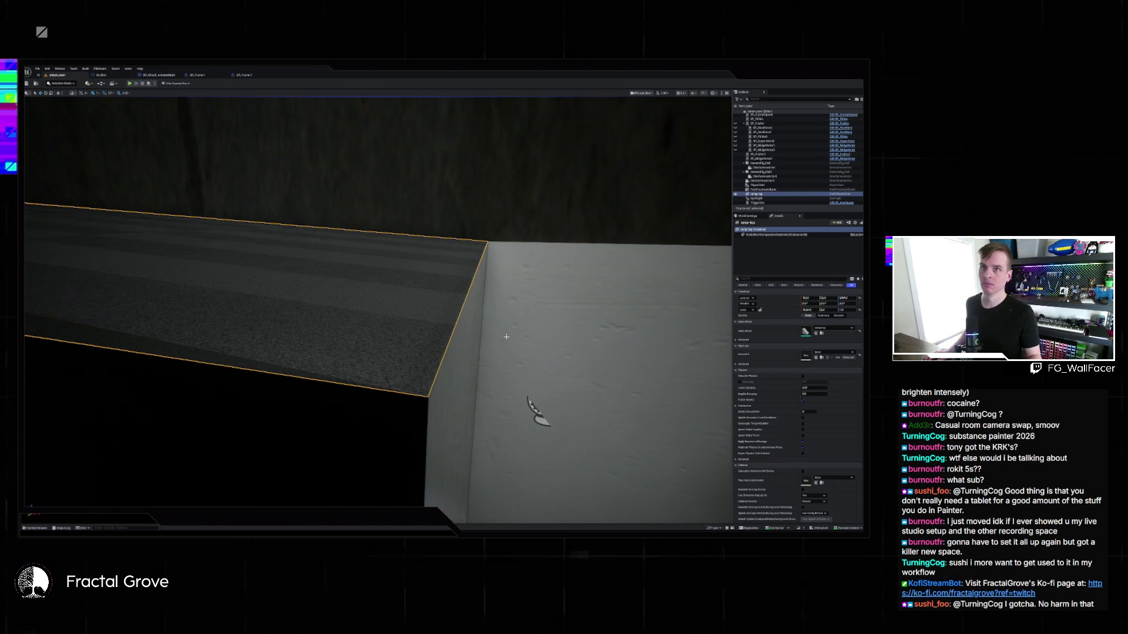
left_click_drag(506, 337, 526, 322)
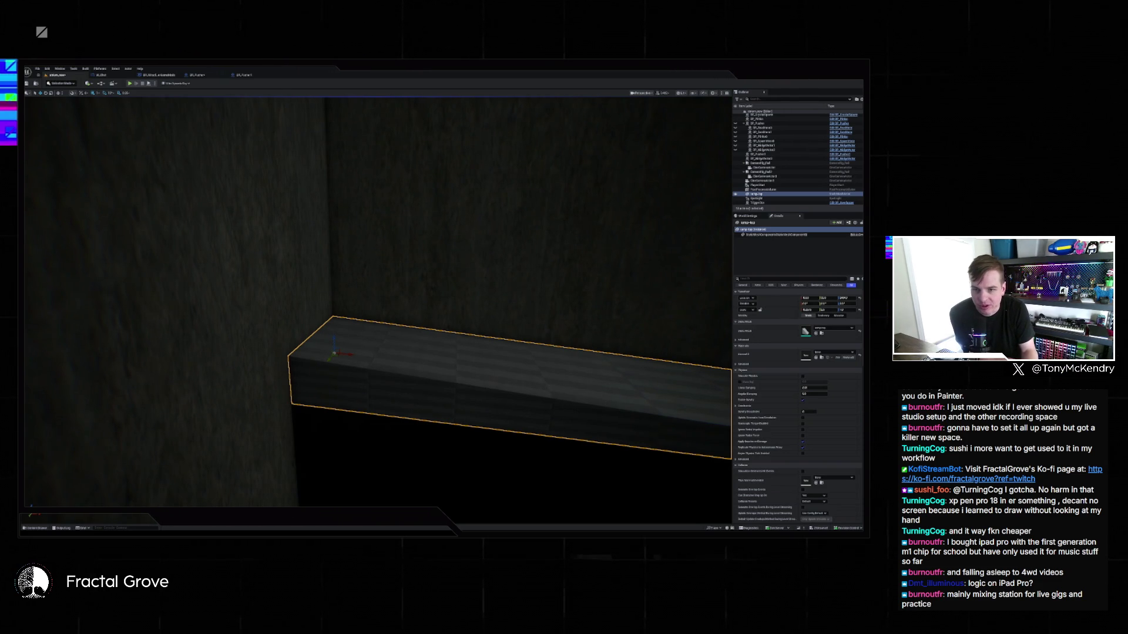
left_click(842, 309)
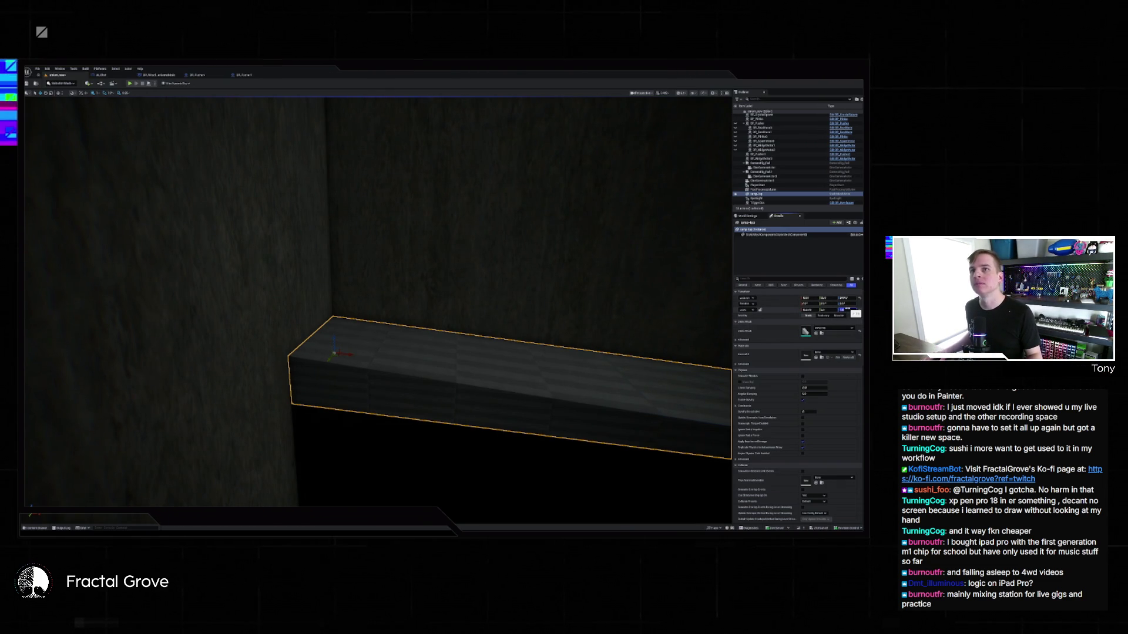
mouse_move(411, 265)
left_mouse_down()
mouse_move(329, 276)
mouse_move(614, 105)
mouse_move(658, 106)
mouse_move(617, 103)
left_mouse_up()
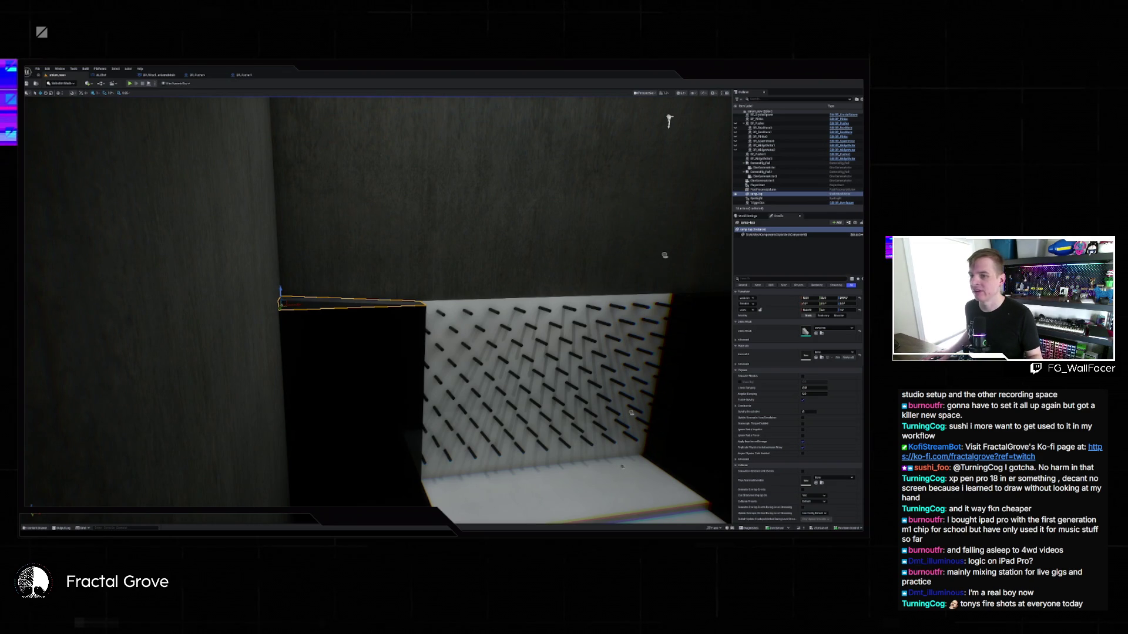
key("f")
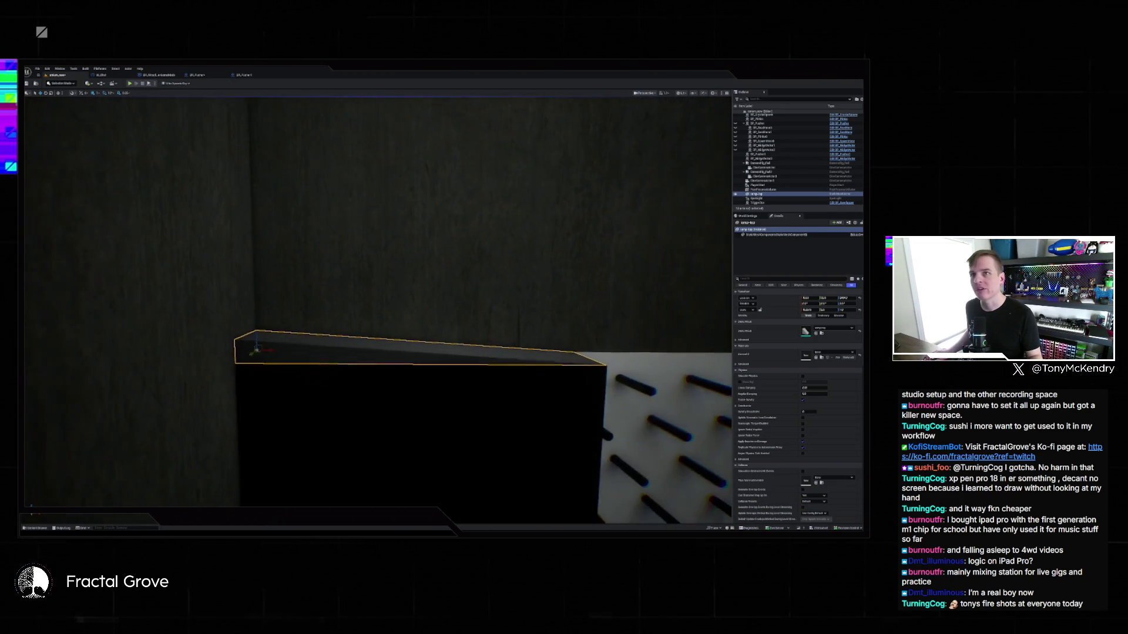
left_click_drag(411, 353, 709, 481)
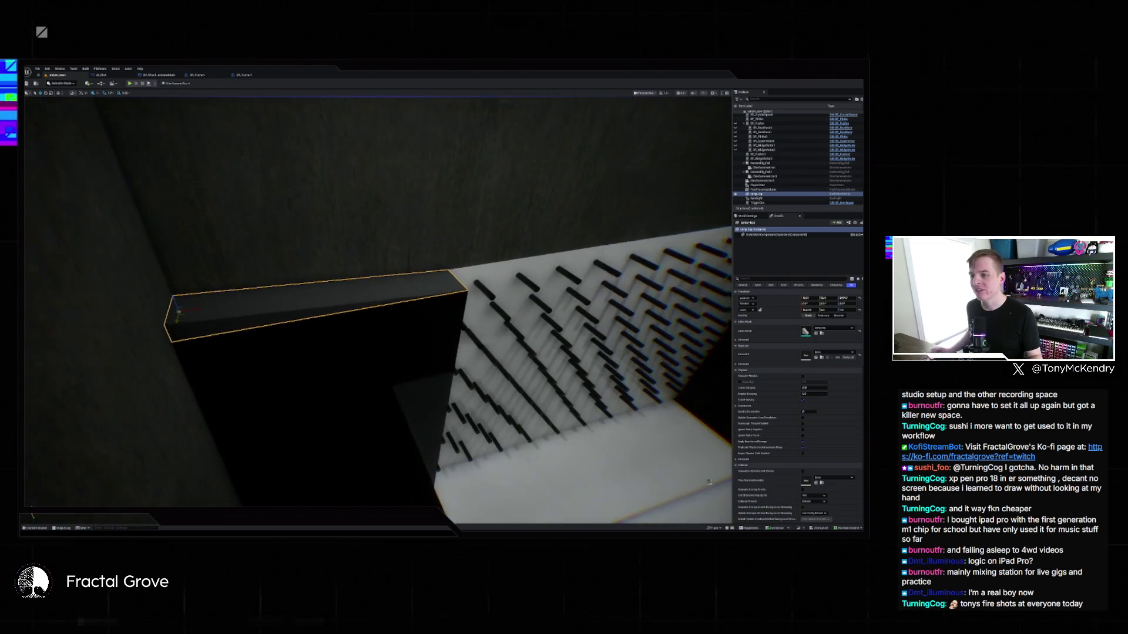
left_click_drag(505, 253, 520, 253)
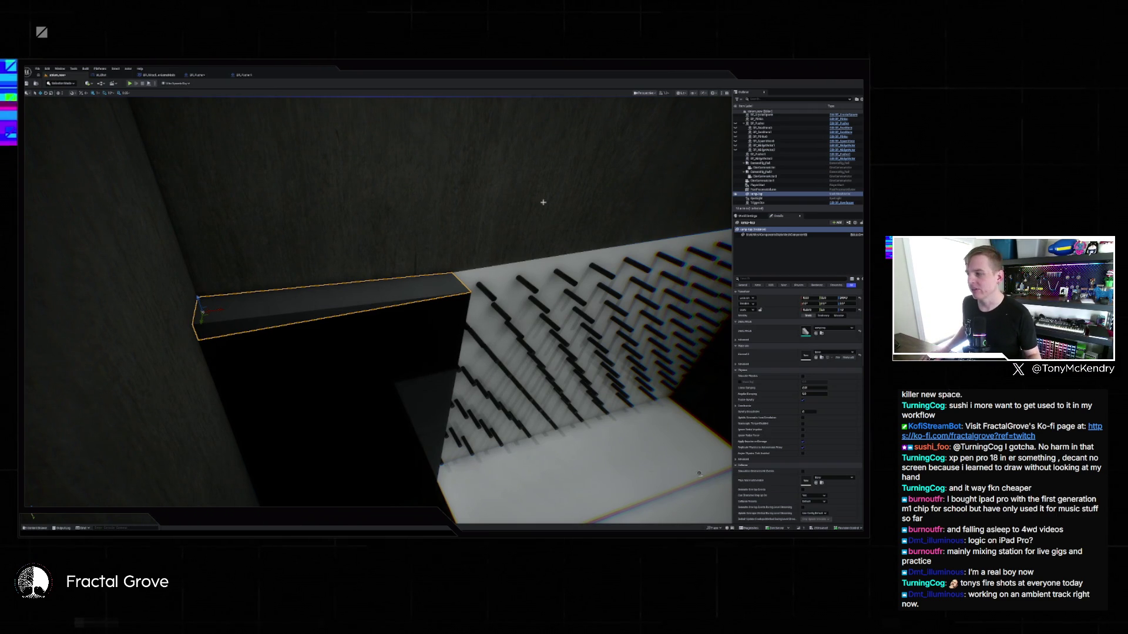
left_click_drag(543, 202, 526, 164)
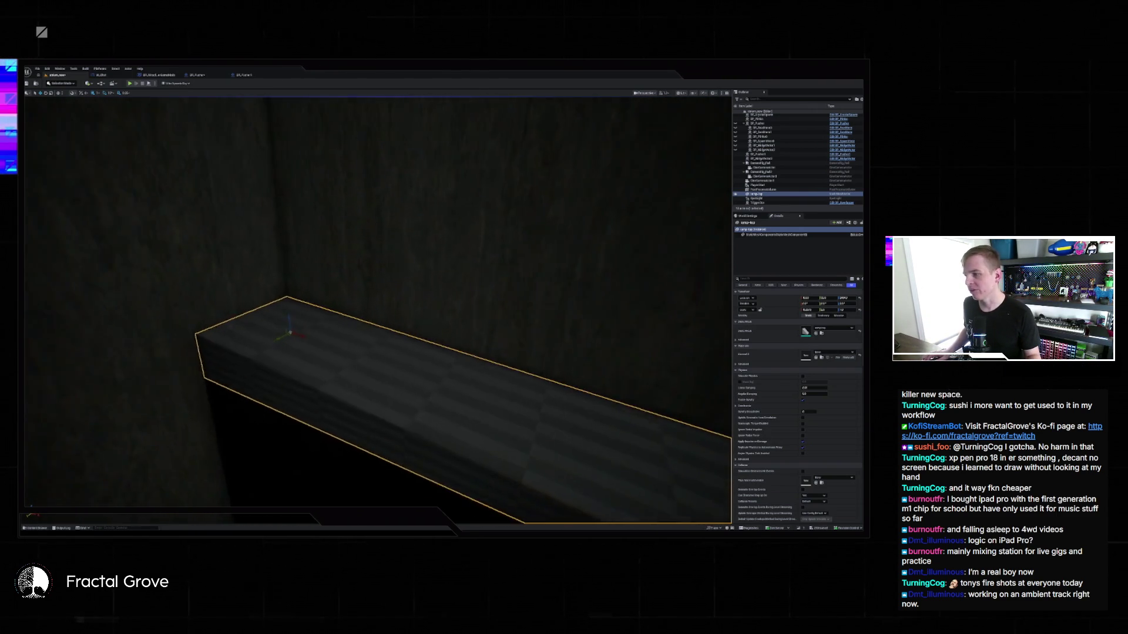
left_click_drag(428, 284, 429, 284)
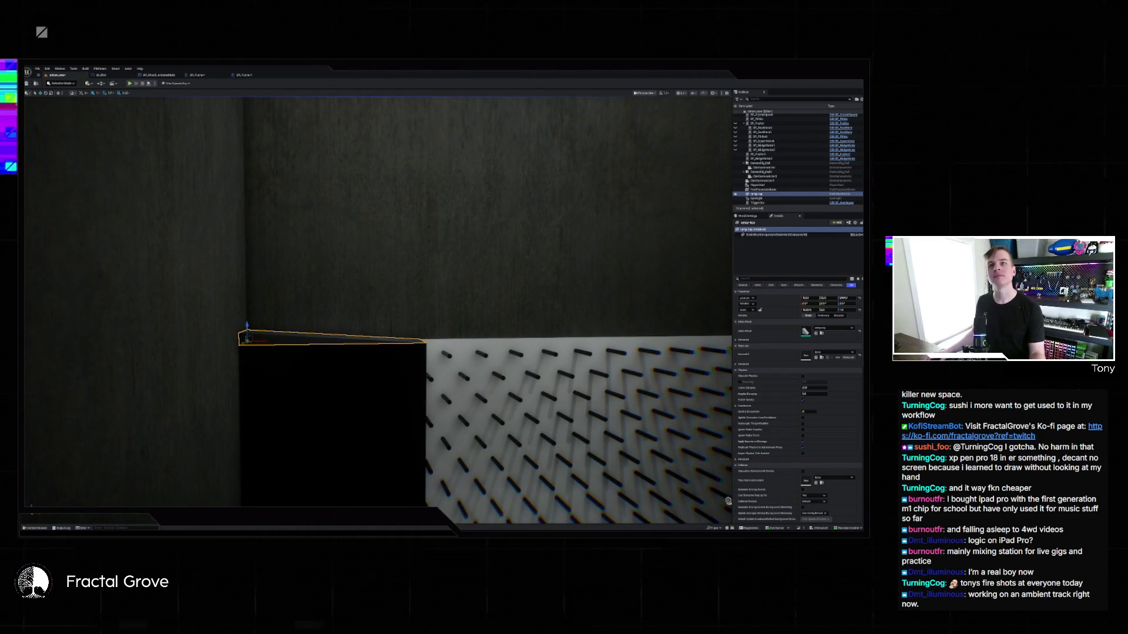
Set the wedge's Scale Z to 1, check the steeper slope, and deselect it.
left_click(841, 309)
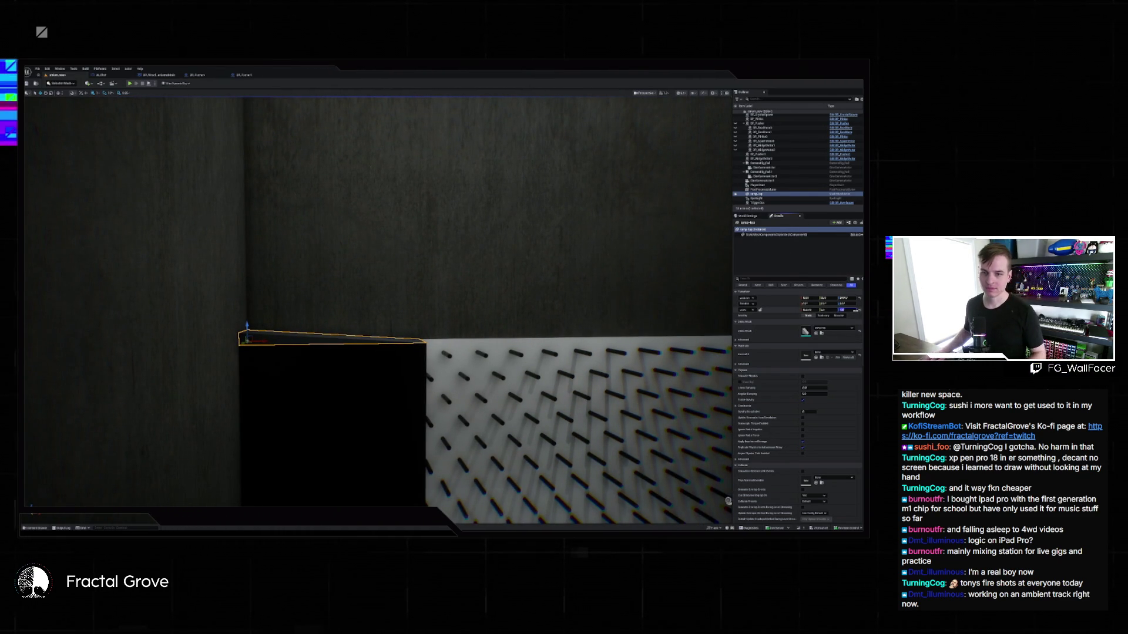
type("1")
key("Return")
scroll(375, 305, "down", 5)
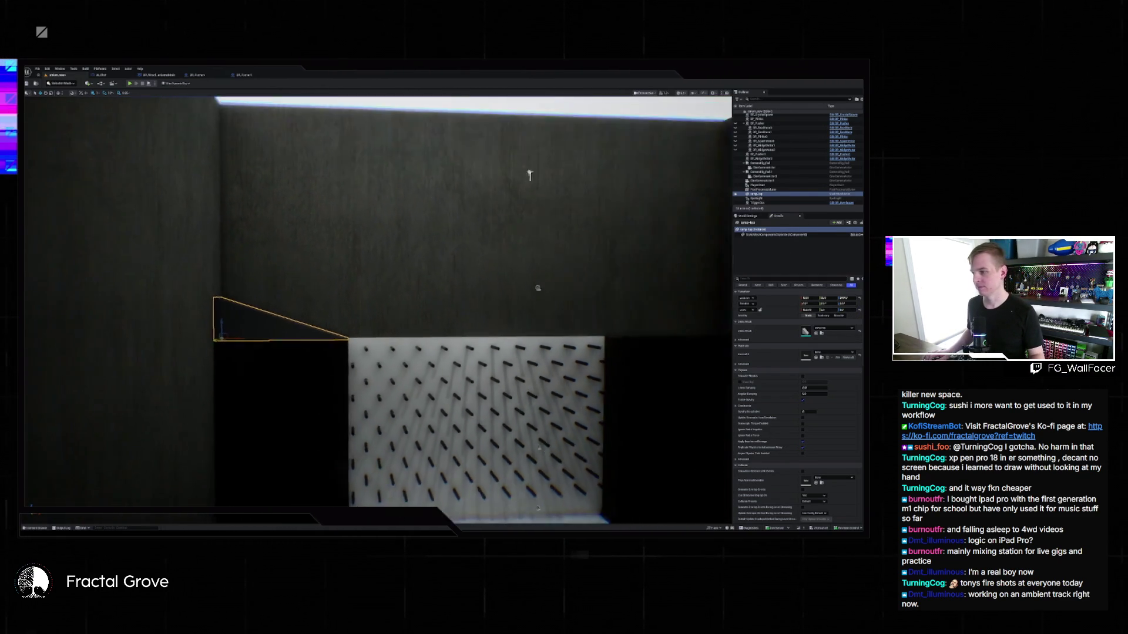
scroll(376, 306, "up", 4)
scroll(376, 306, "down", 1)
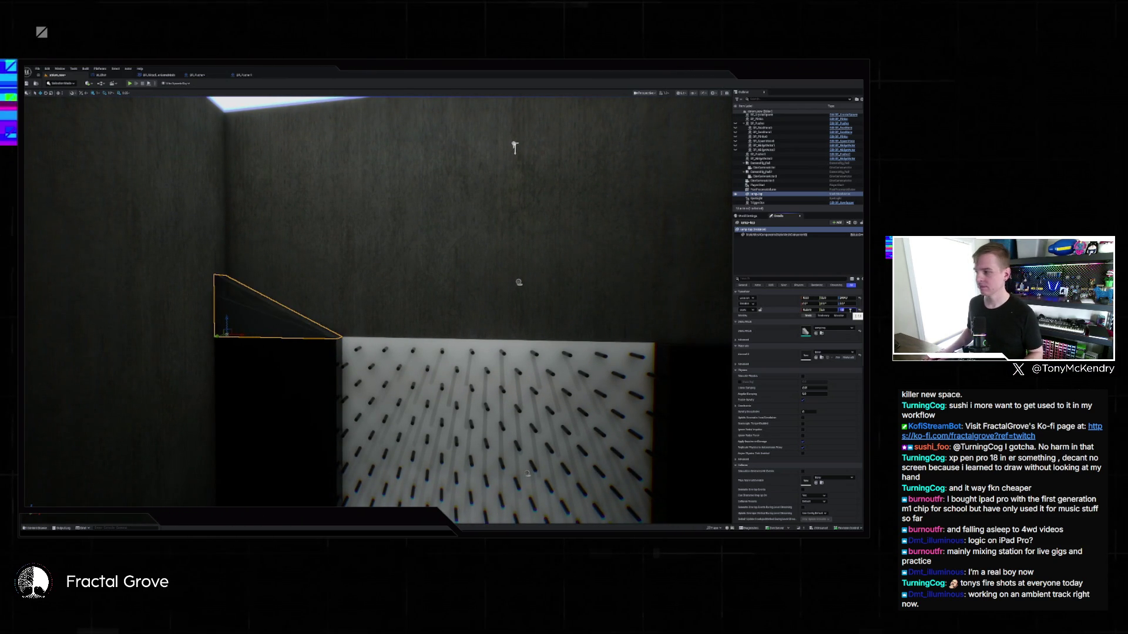
scroll(464, 269, "up", 2)
key("Escape")
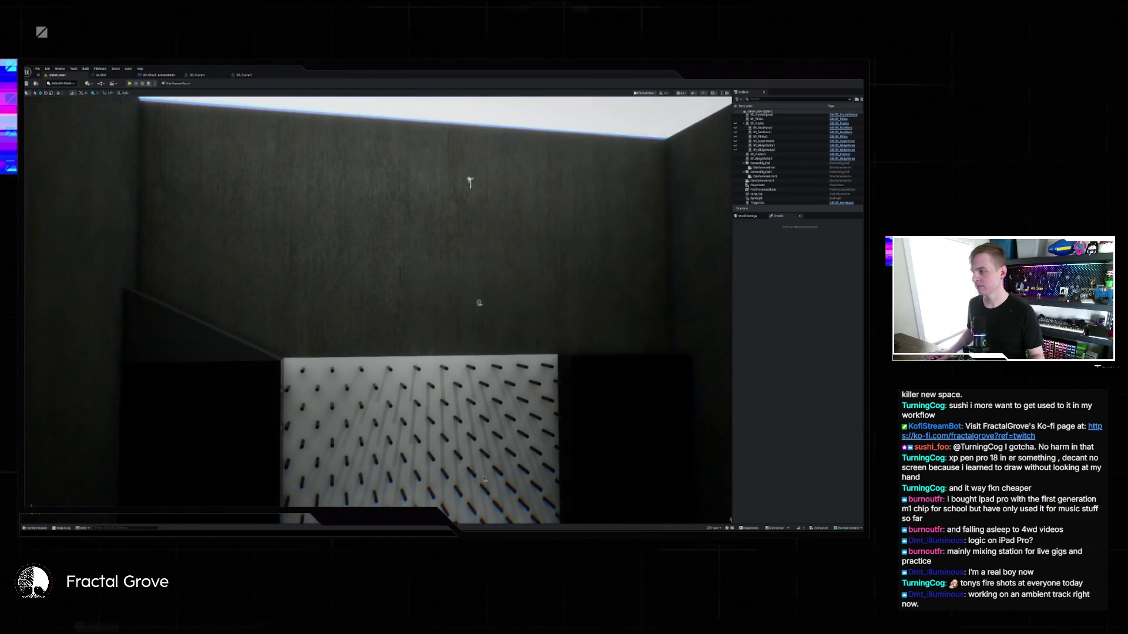
scroll(654, 322, "down", 4)
scroll(654, 322, "up", 3)
Apply the dark material to the left triangular wedge panel beside the pegboard.
scroll(726, 325, "up", 2)
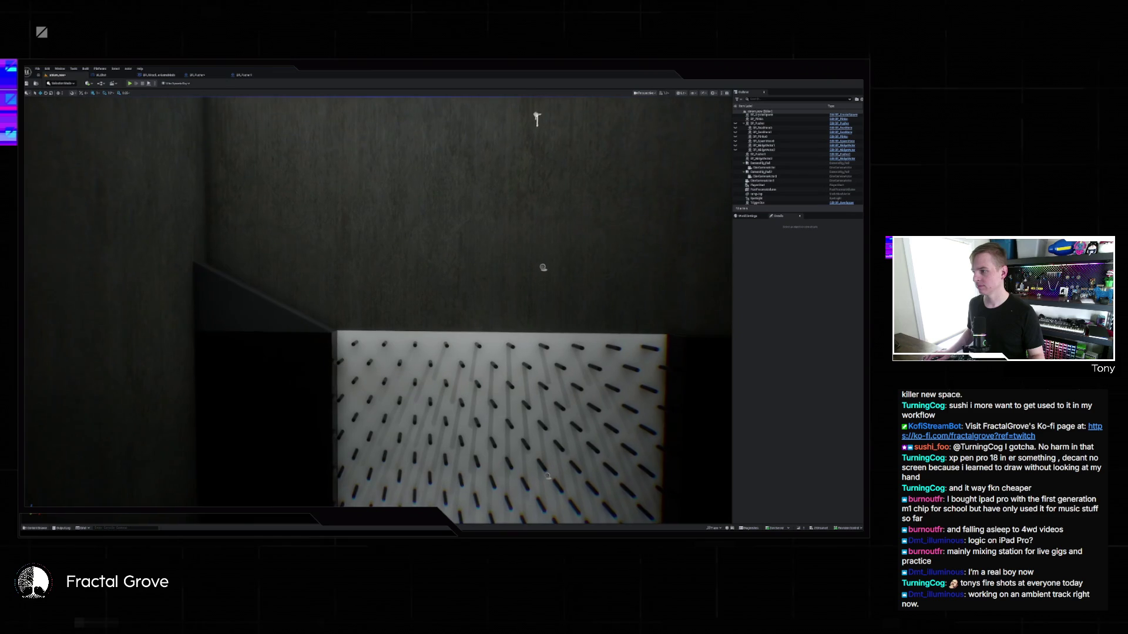
left_click(244, 285)
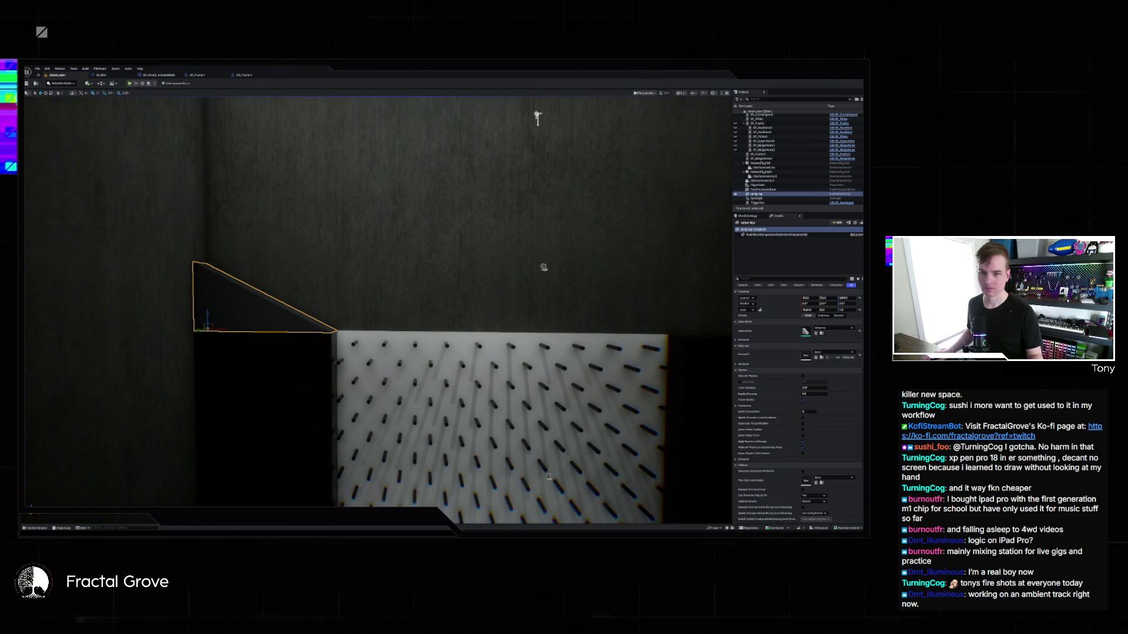
left_click(840, 352)
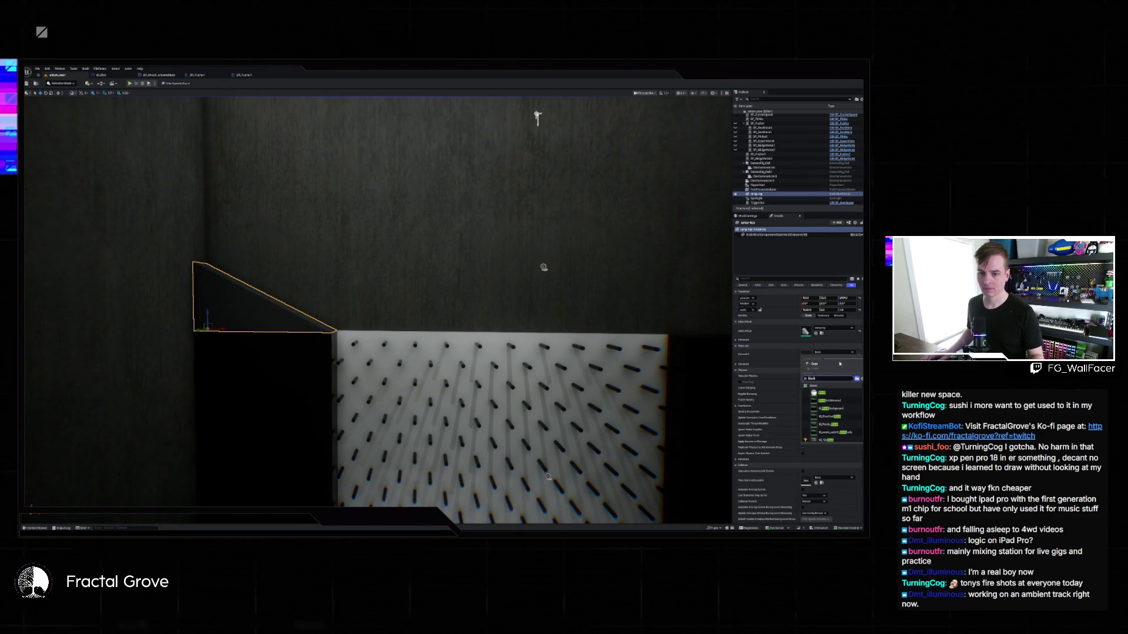
left_click(830, 416)
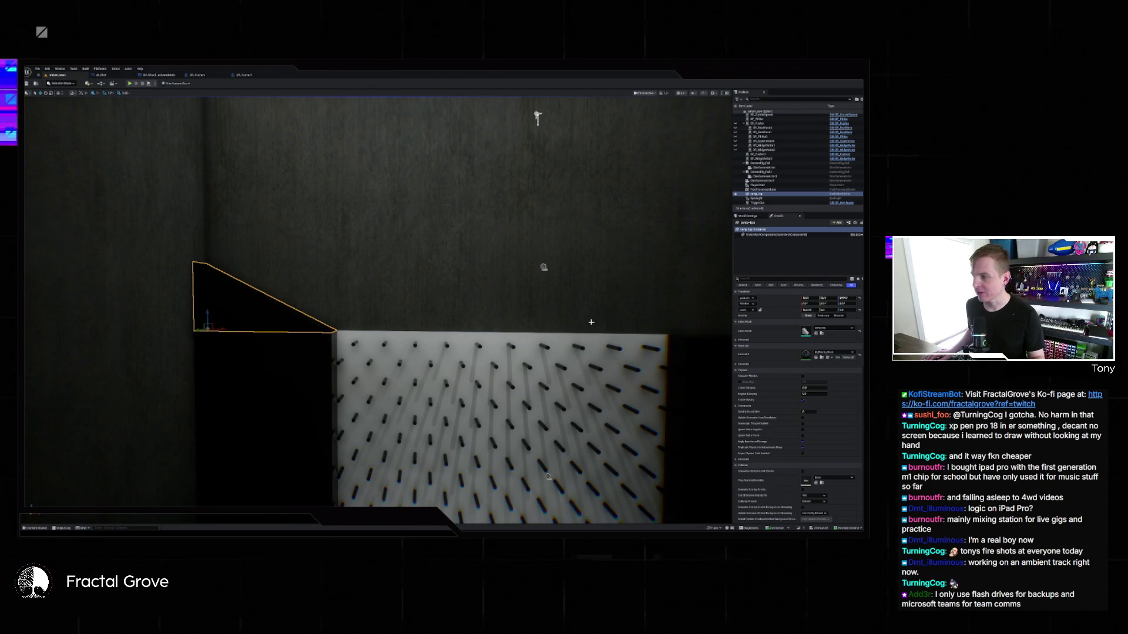
Alt-drag a copy of the wedge to the right and set its Z rotation to 180.
scroll(591, 321, "down", 10)
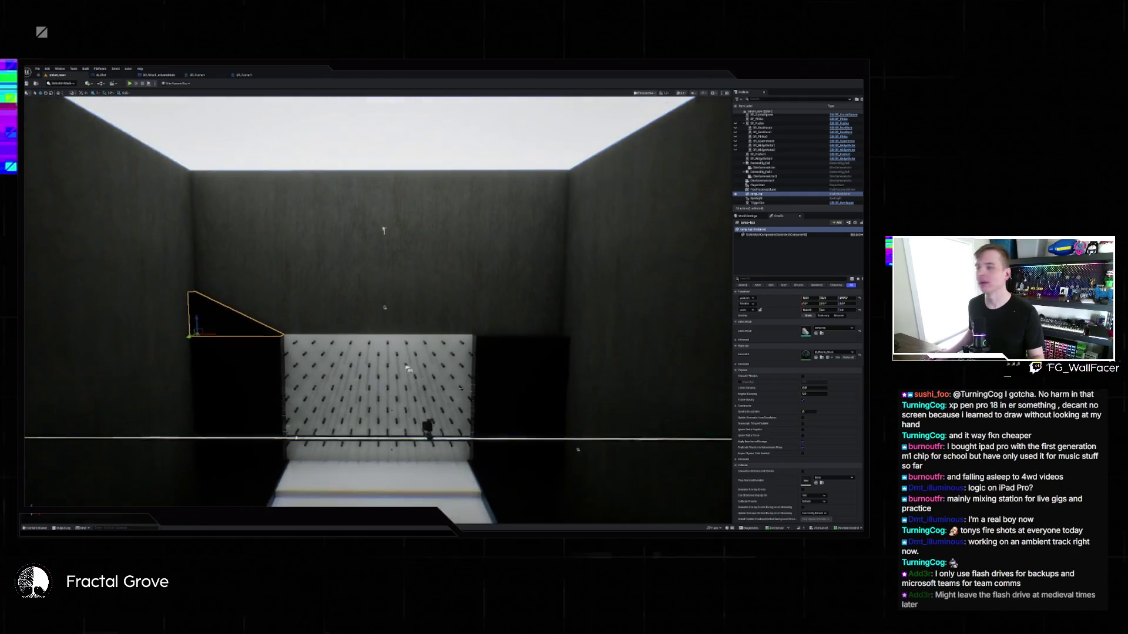
scroll(378, 310, "up", 5)
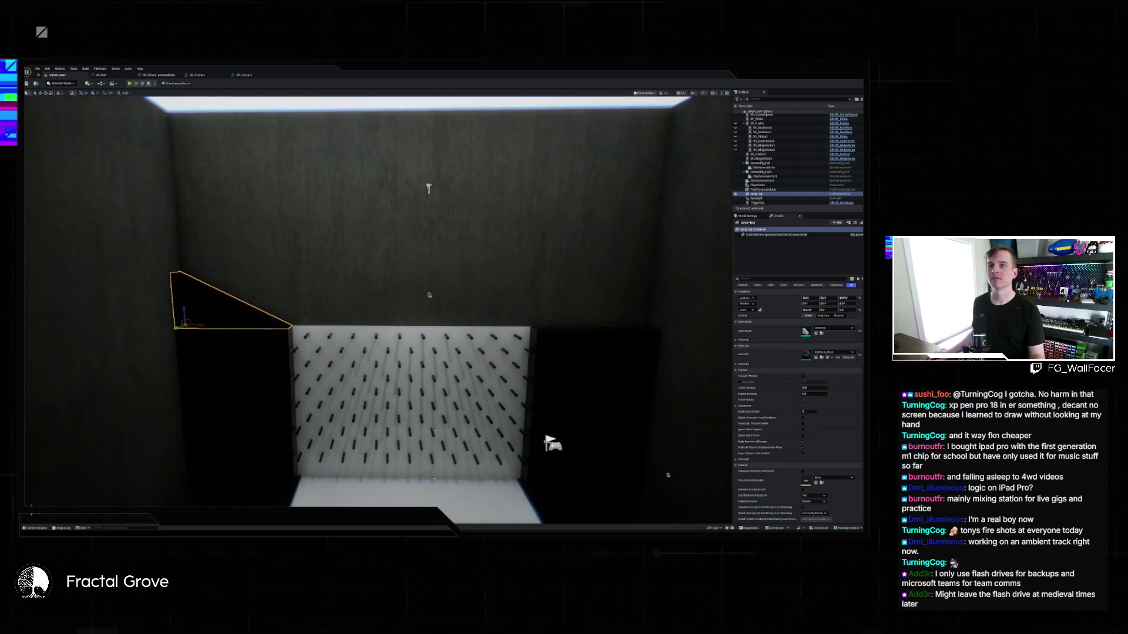
scroll(378, 310, "up", 5)
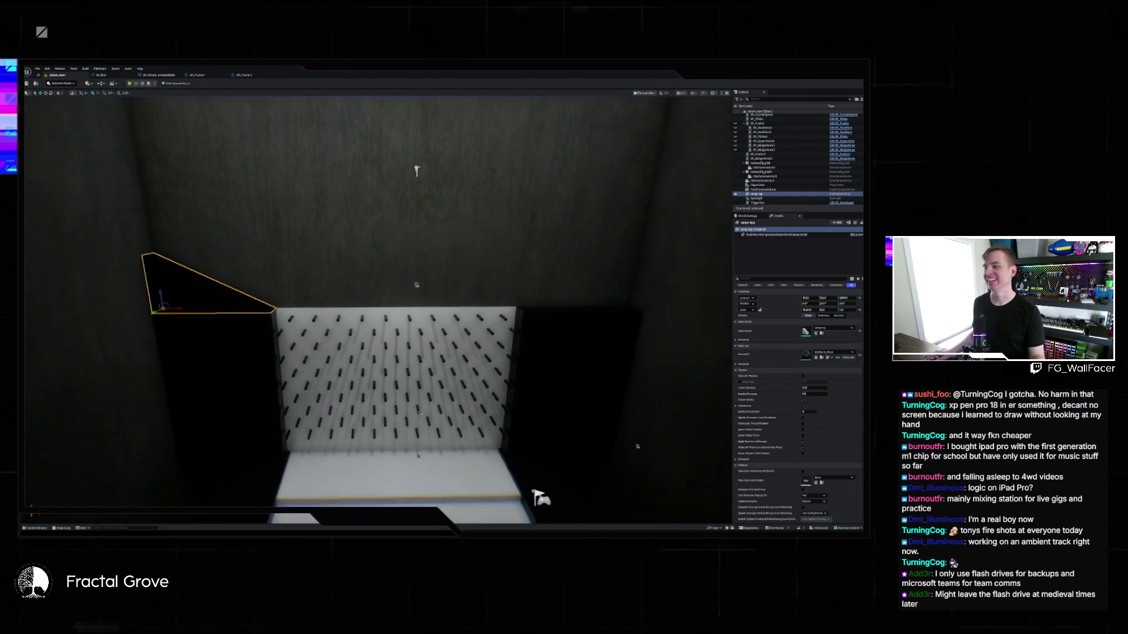
scroll(591, 325, "down", 2)
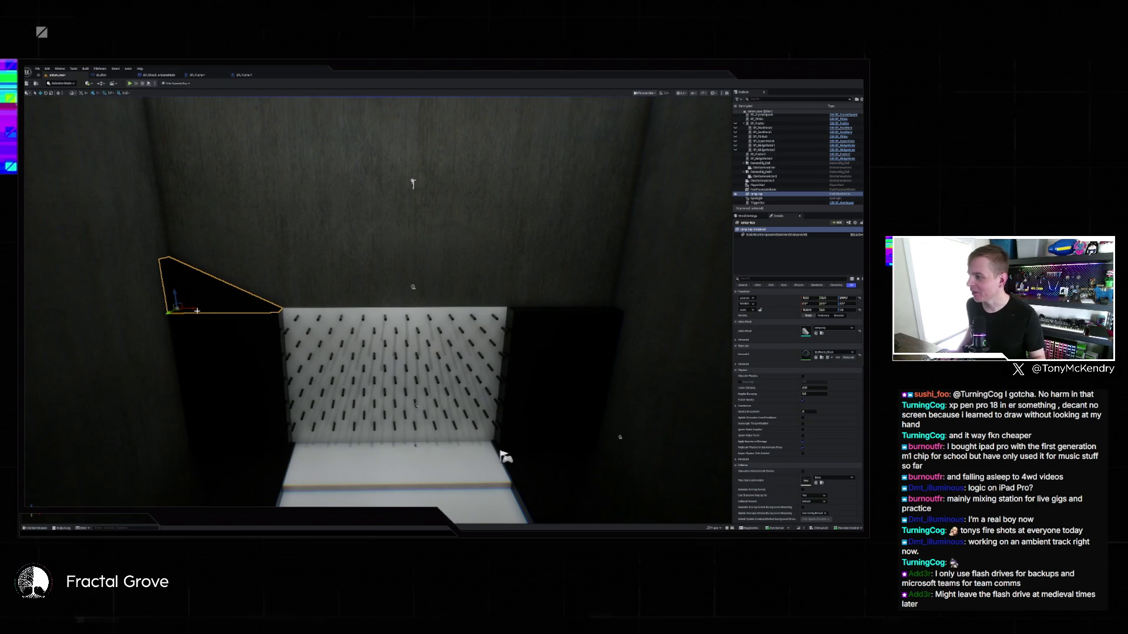
left_click_drag(197, 310, 526, 311)
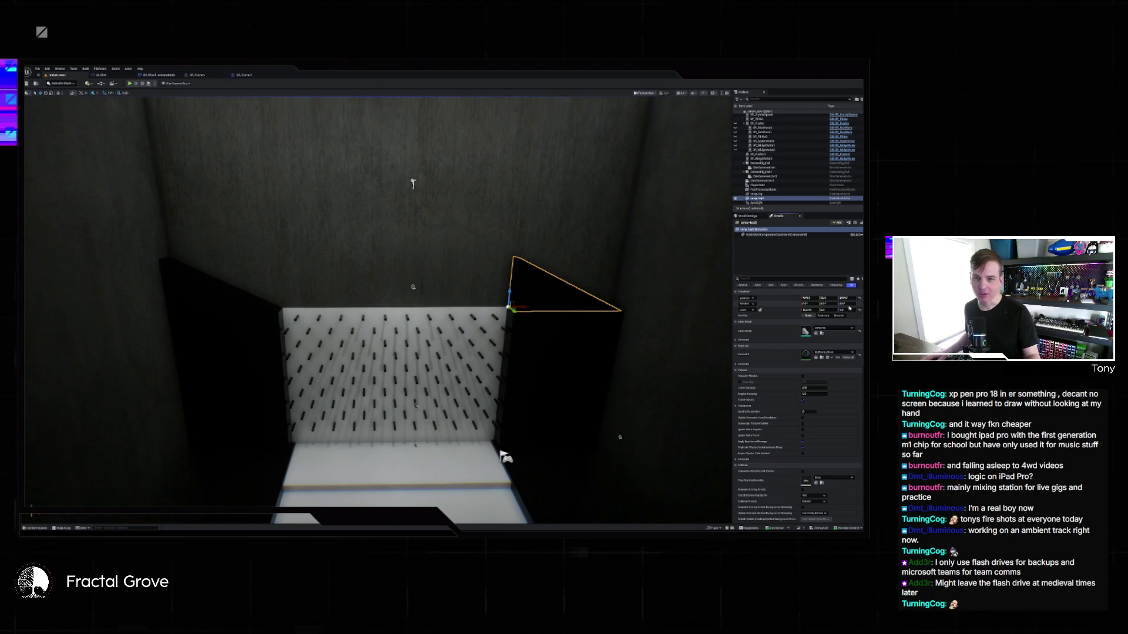
left_click(844, 304)
type("180")
key("Return")
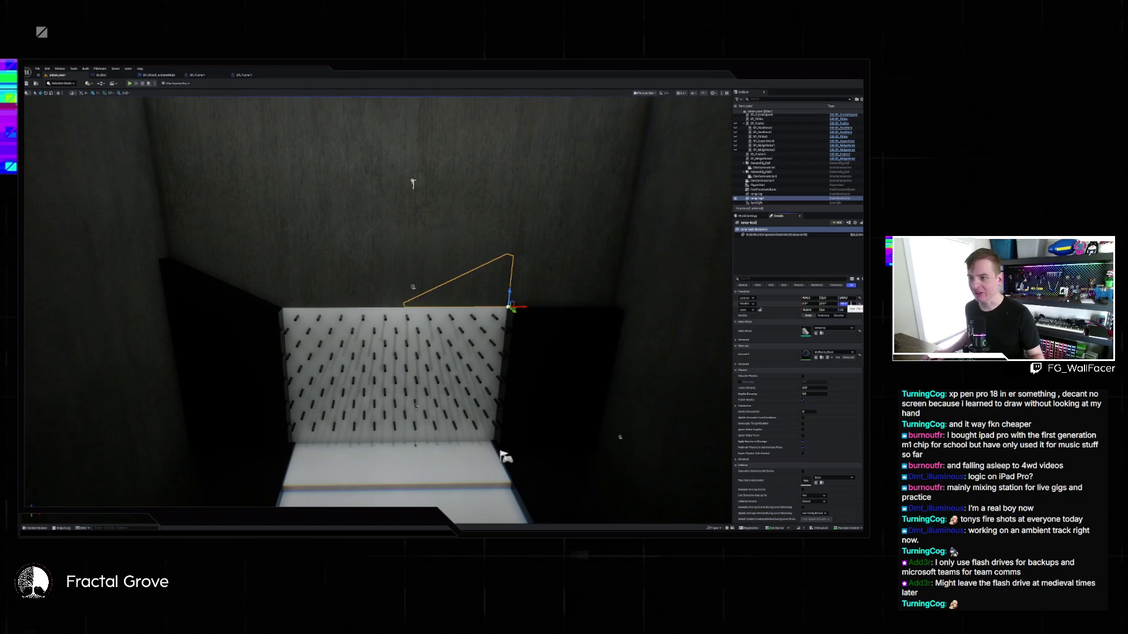
mouse_move(504, 457)
left_mouse_down()
mouse_move(504, 435)
mouse_move(503, 457)
mouse_move(482, 422)
left_mouse_up()
mouse_move(371, 388)
left_mouse_down()
mouse_move(371, 369)
mouse_move(631, 322)
mouse_move(574, 334)
left_mouse_up()
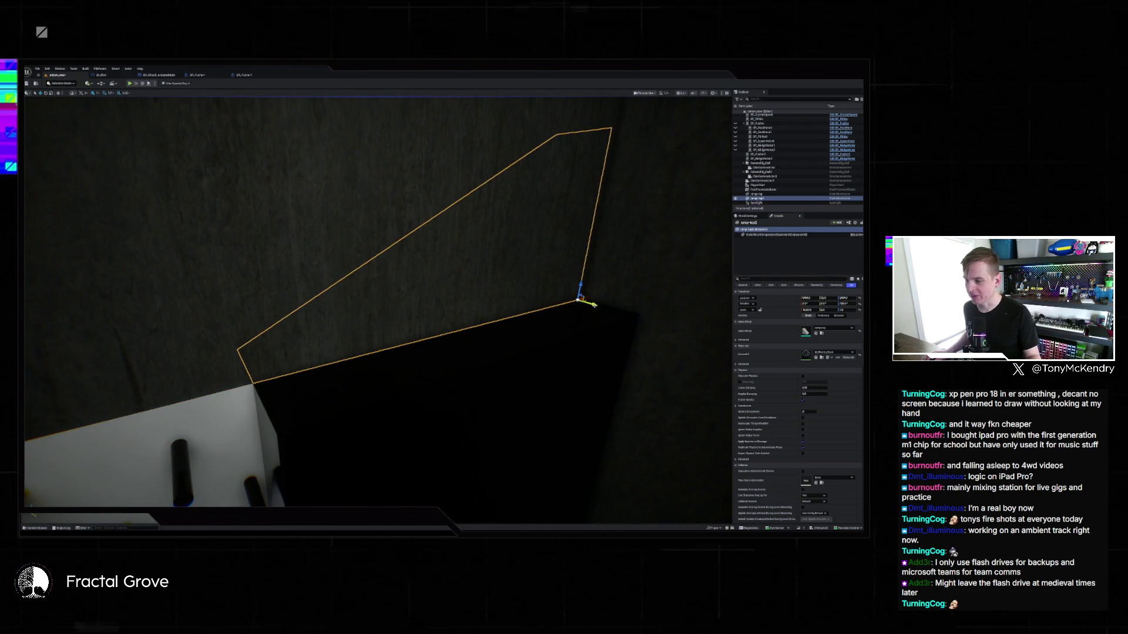
Drag the mirrored wedge right and down against the right wall corner above the pegboard.
mouse_move(593, 304)
left_mouse_down()
mouse_move(650, 342)
mouse_move(599, 356)
left_mouse_up()
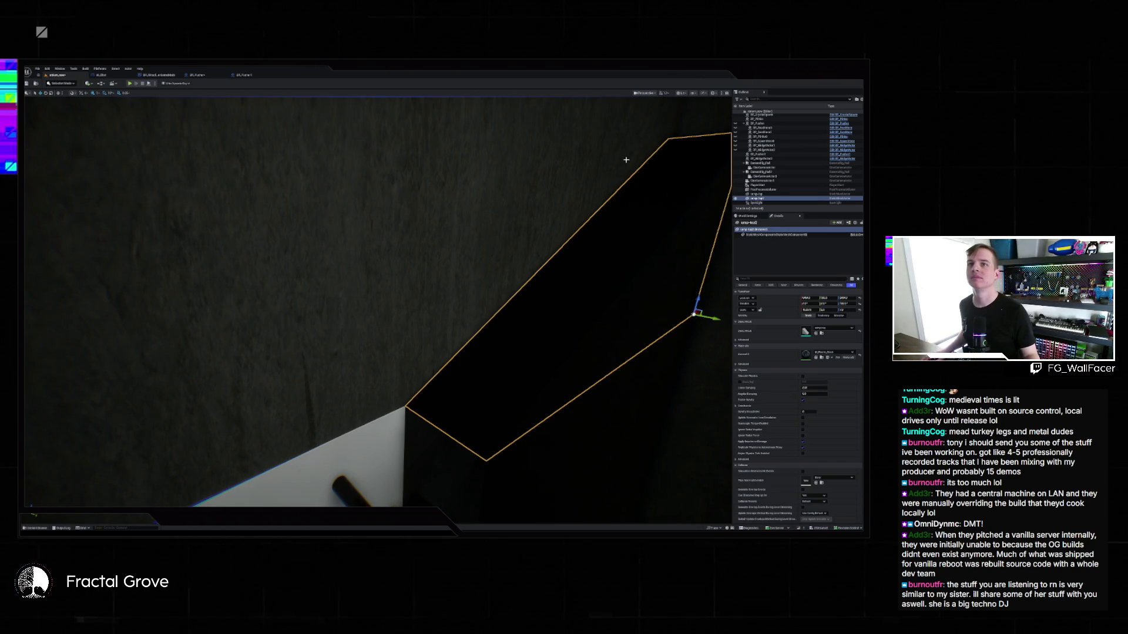
Undo the right wedge's last move, frame it with F, then deselect to a wide room view.
mouse_move(554, 116)
left_mouse_down()
mouse_move(587, 94)
mouse_move(541, 108)
mouse_move(528, 158)
left_mouse_up()
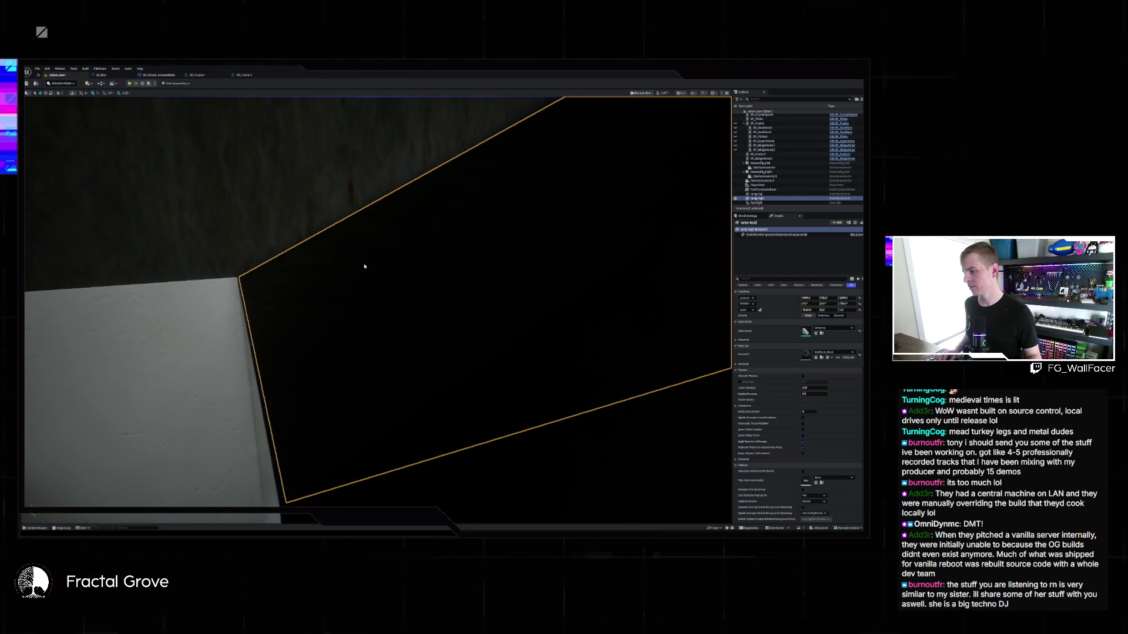
left_click_drag(375, 281, 368, 275)
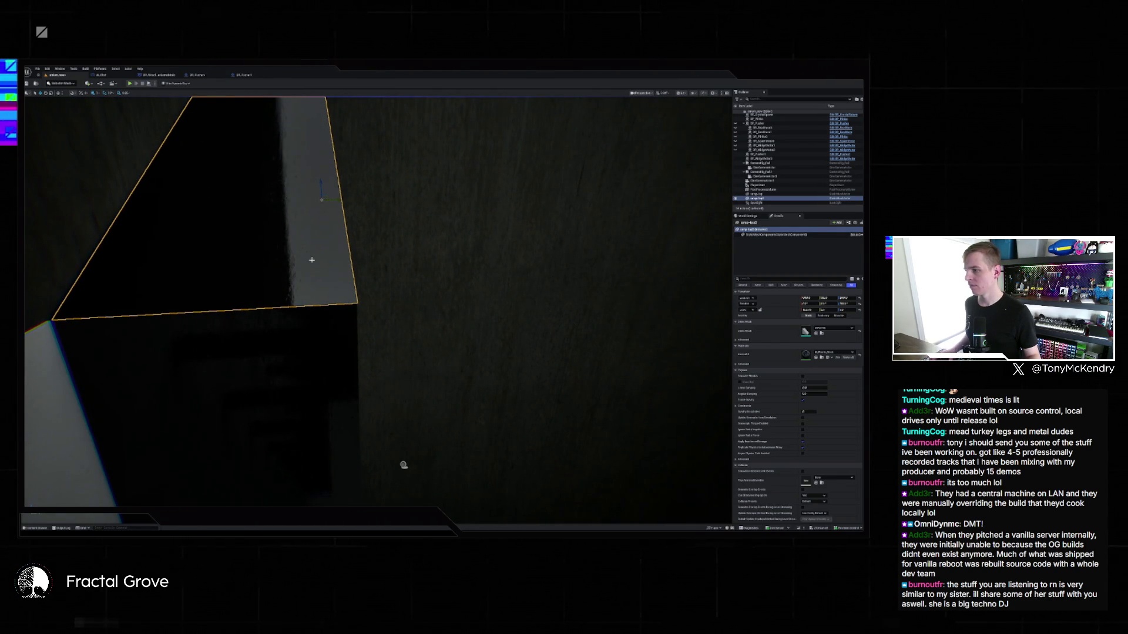
key("ctrl+z")
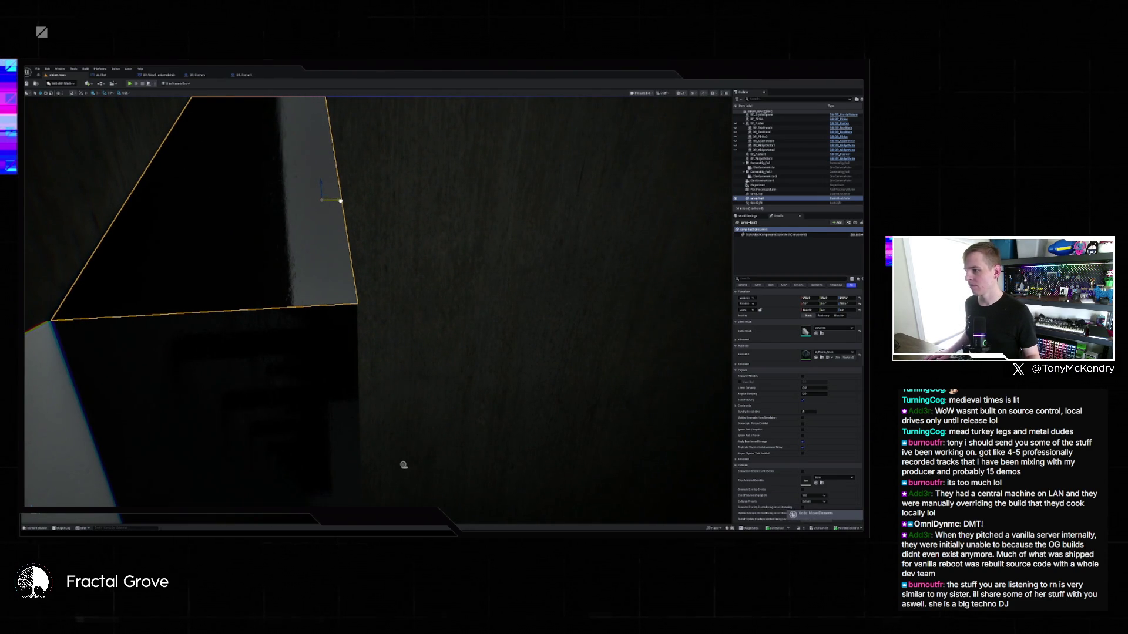
key("f")
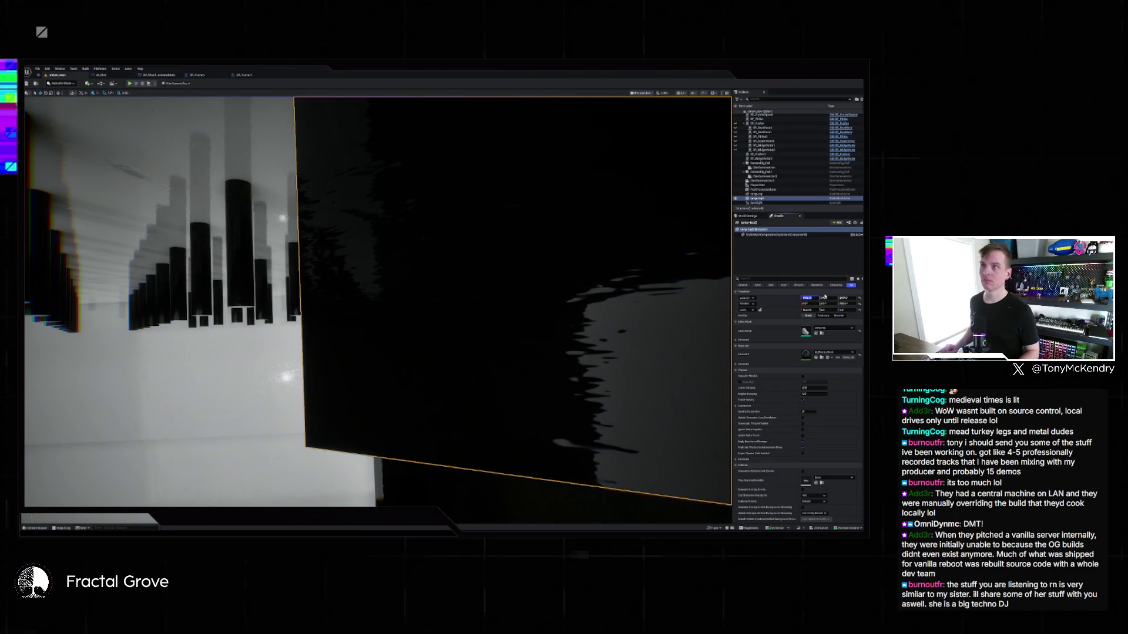
mouse_move(376, 305)
left_mouse_down()
mouse_move(200, 346)
mouse_move(547, 257)
mouse_move(548, 205)
left_mouse_up()
key("Escape")
Select and deselect BP_CrystalSpawn, then select BP_Pusher in the Outliner and focus on it.
left_click(404, 288)
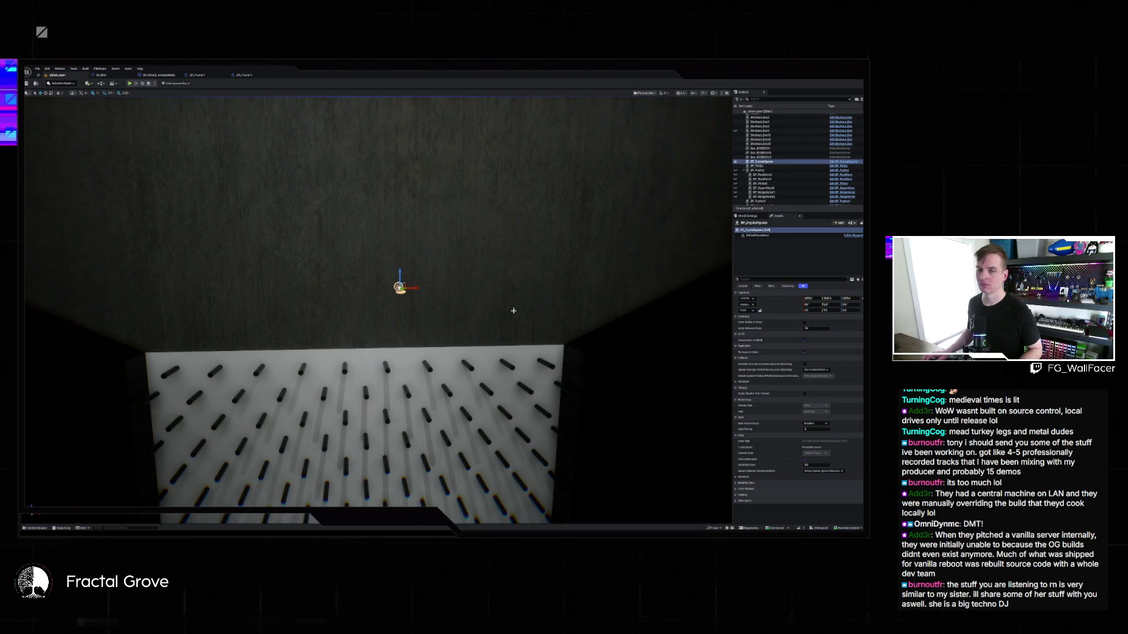
key("Escape")
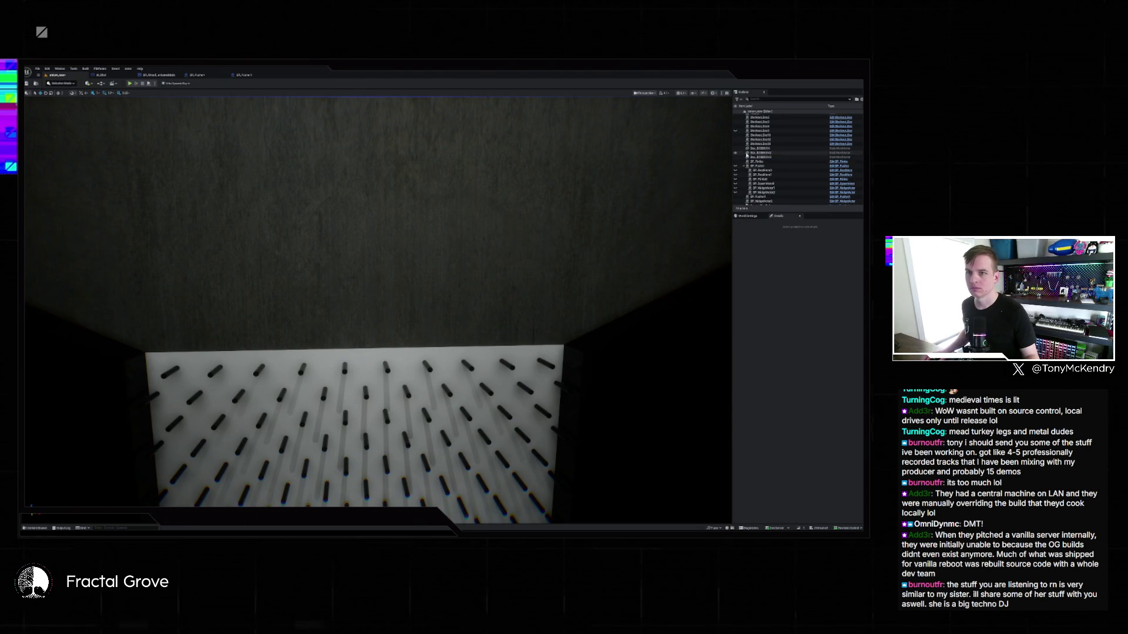
left_click(759, 166)
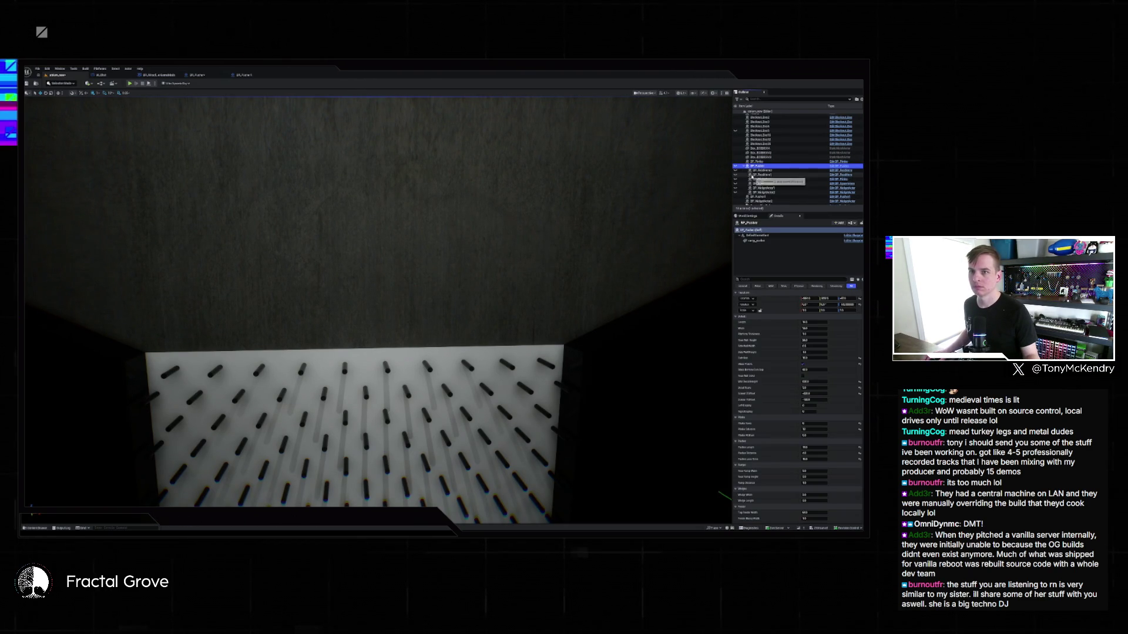
double_click(757, 166)
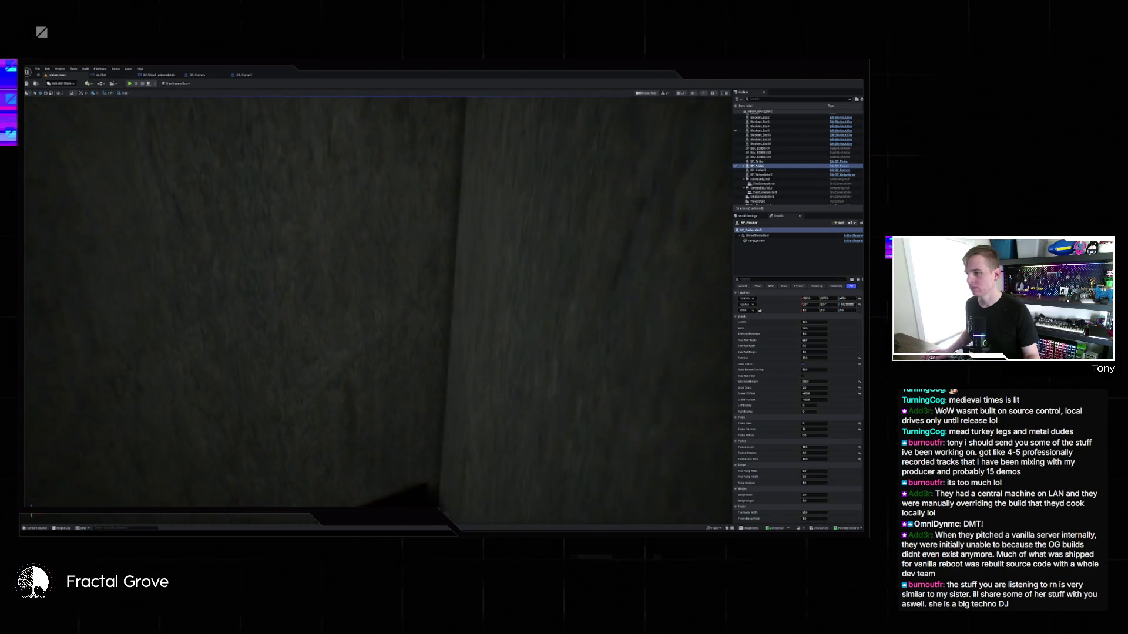
Open the Content Drawer and navigate to the /Game root folder.
left_click(37, 528)
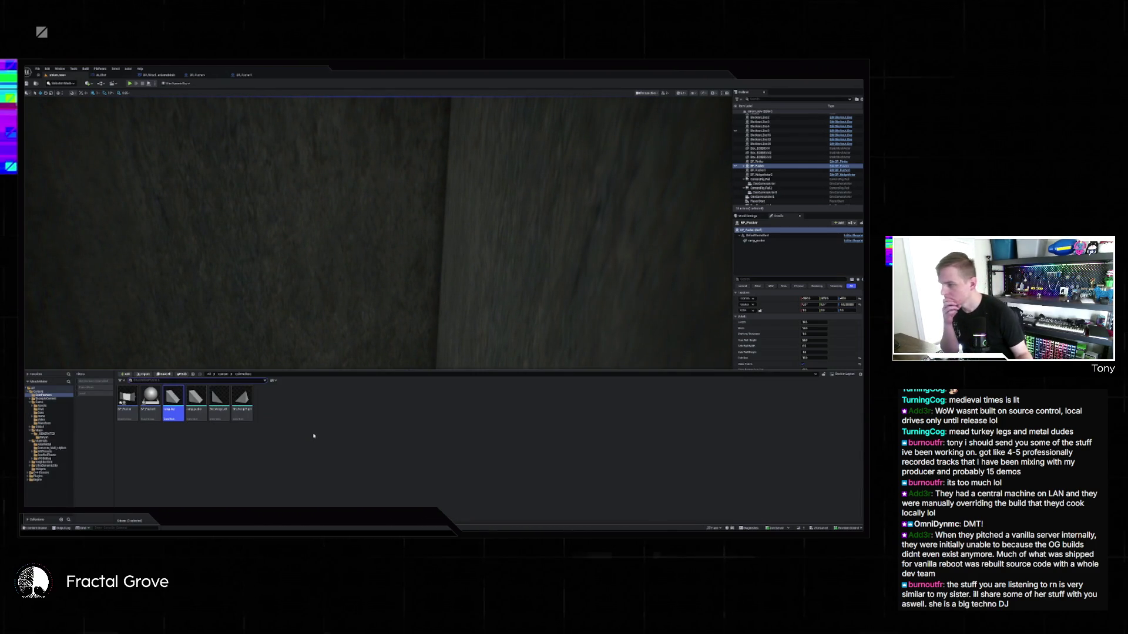
left_click(235, 374)
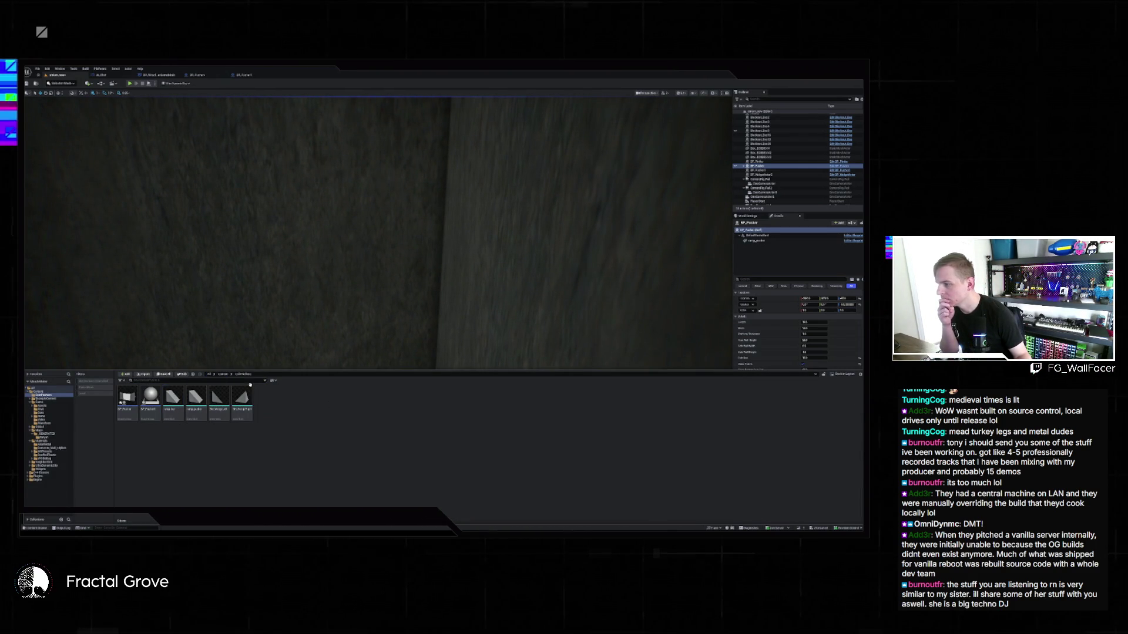
type("/Game")
key("Return")
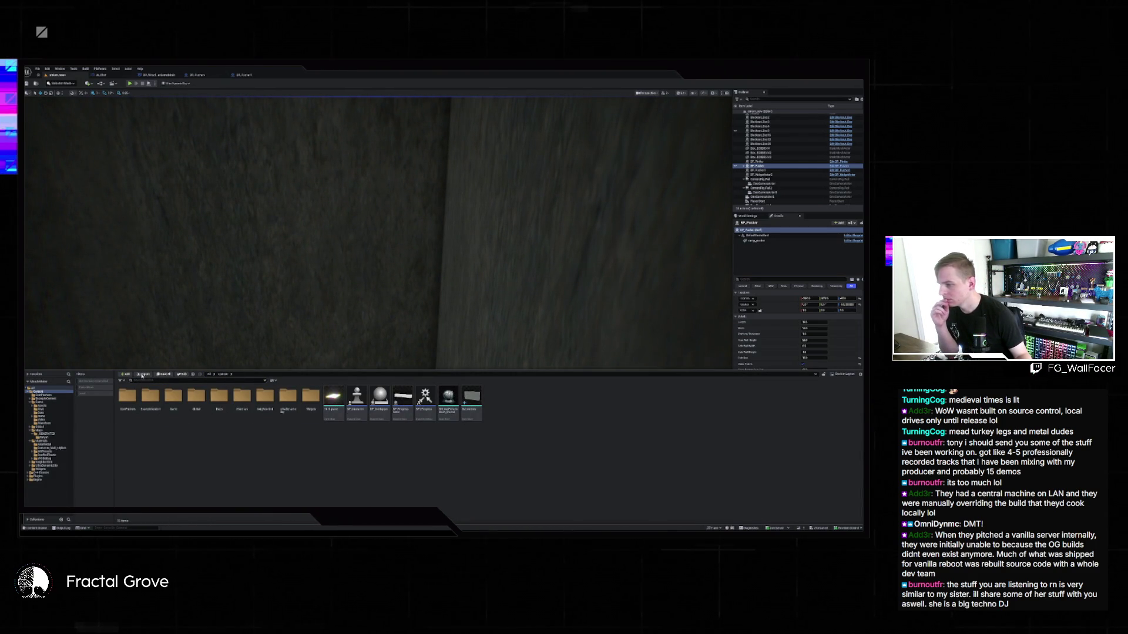
Load a level from File > Recent Levels, confirming the save prompt.
left_click(38, 69)
mouse_move(88, 100)
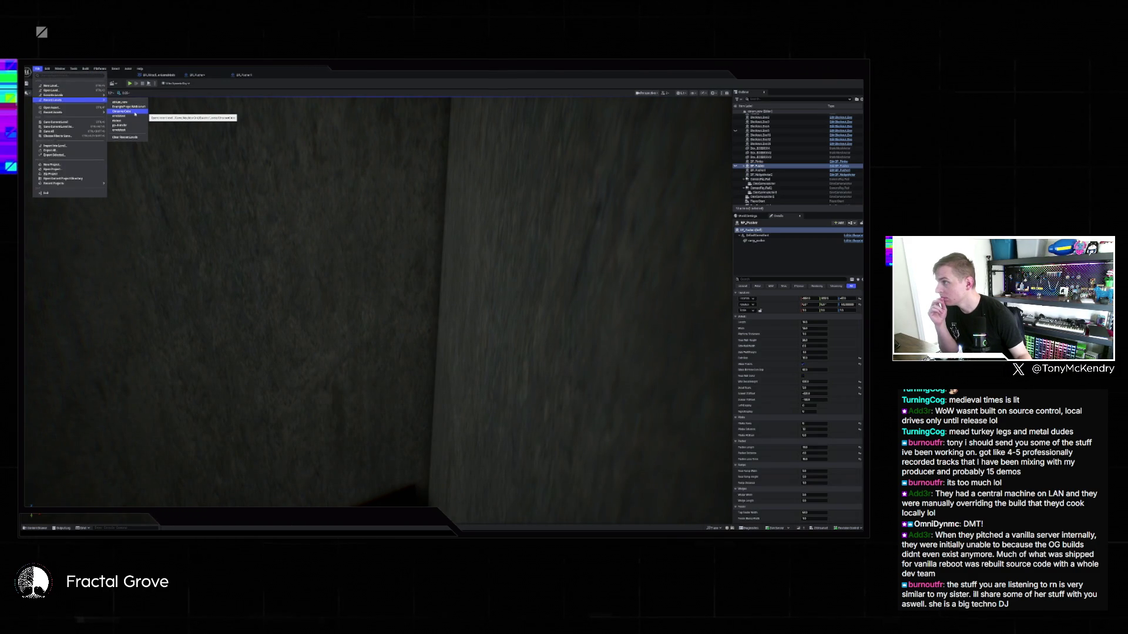
left_click(135, 113)
left_click(456, 351)
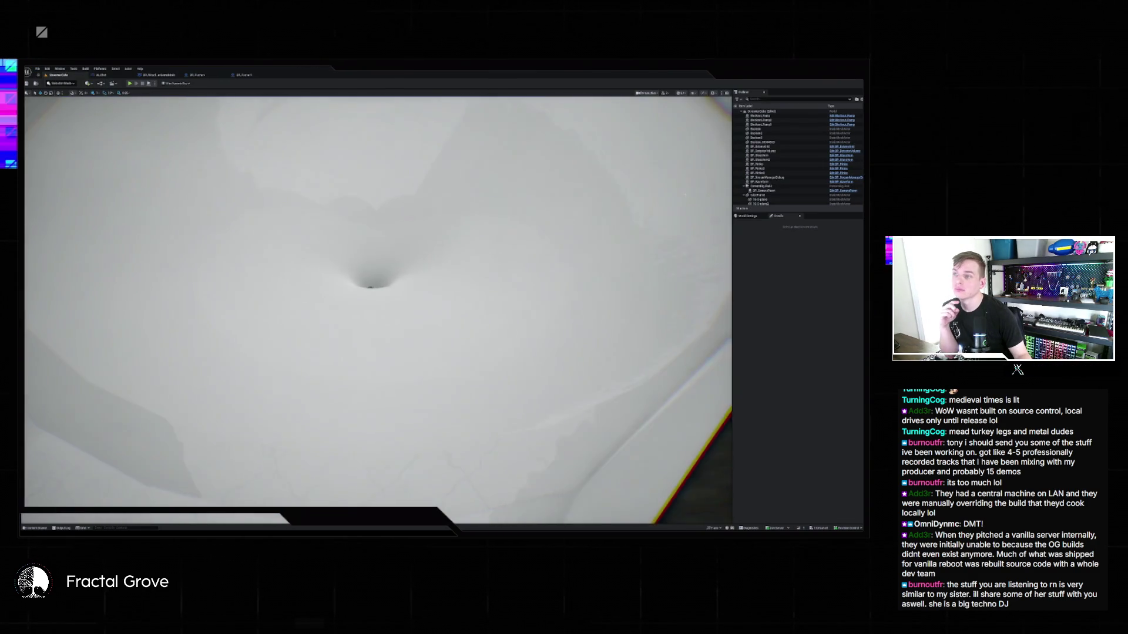
Select the sphere light actors in the tiled room, then load the recent venue level.
mouse_move(378, 310)
left_mouse_down()
mouse_move(423, 309)
mouse_move(405, 314)
mouse_move(420, 294)
left_mouse_up()
left_click(329, 274)
left_click(327, 232)
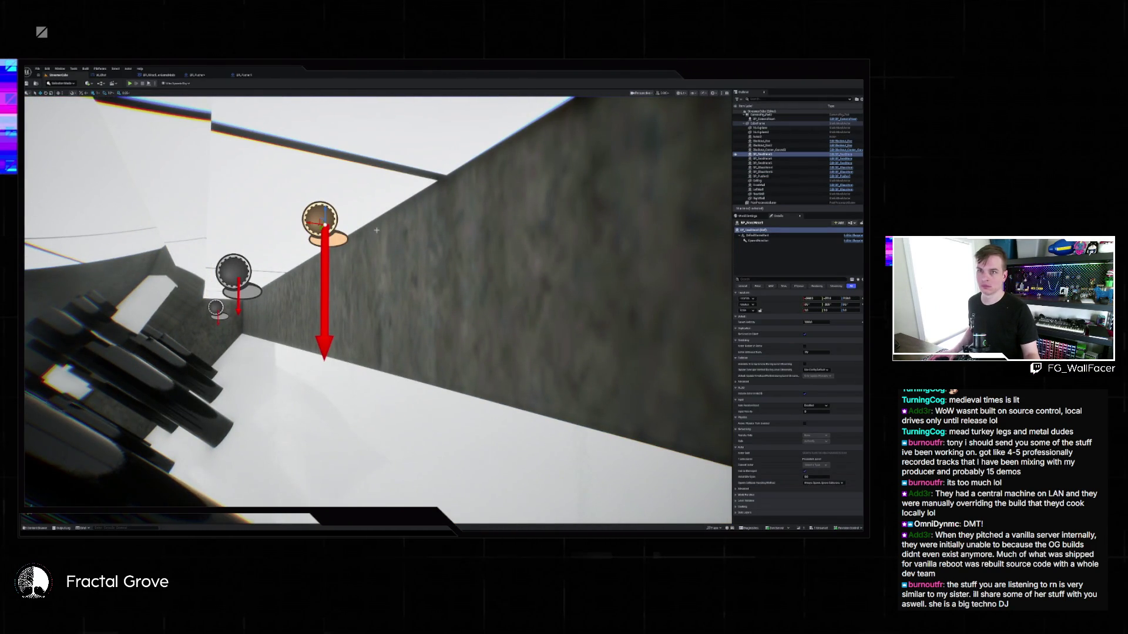
left_click(37, 69)
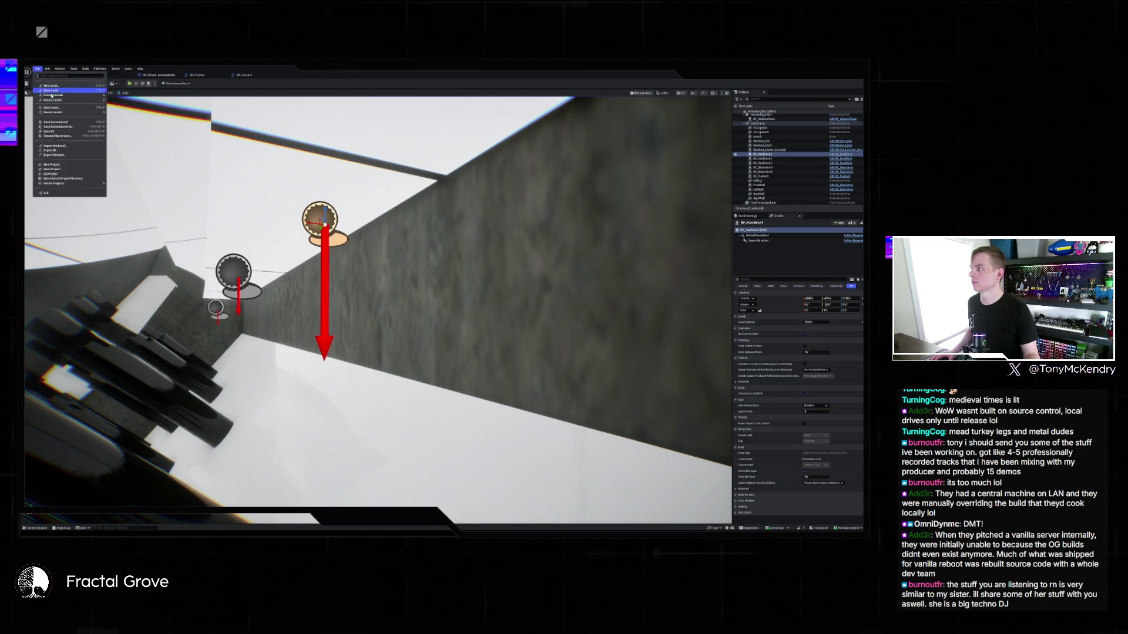
mouse_move(70, 100)
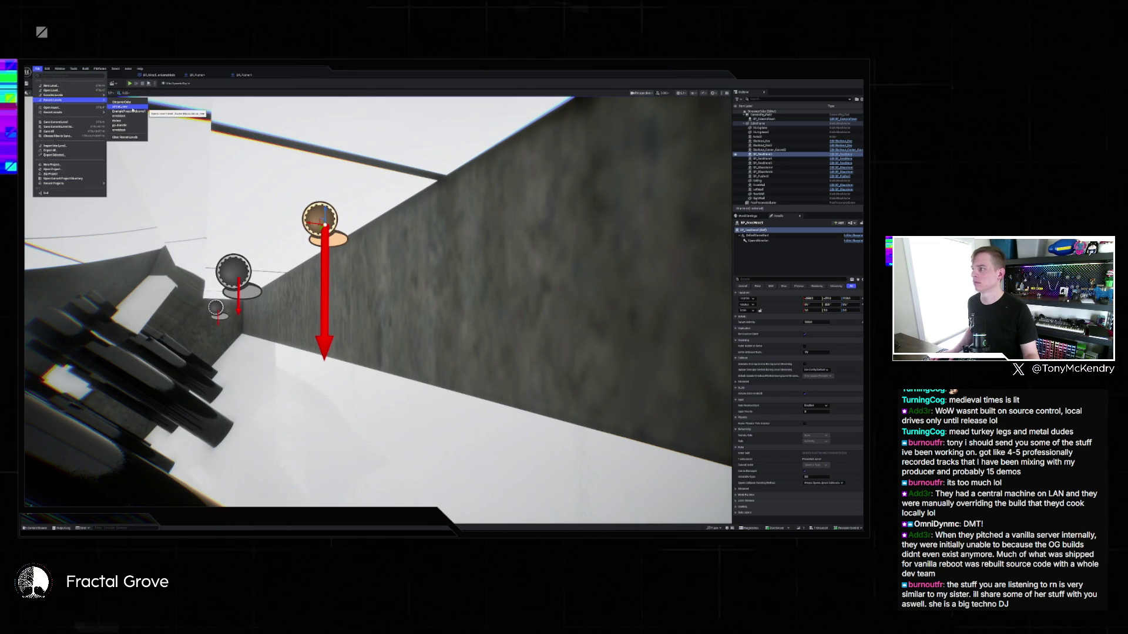
left_click(132, 107)
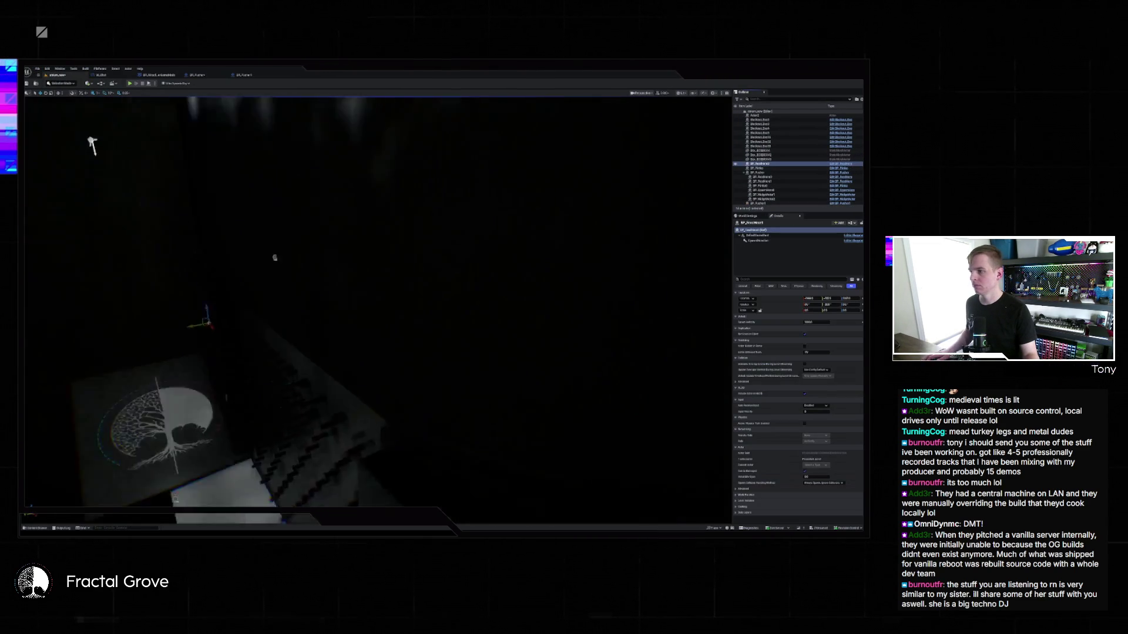
Select the light actor and drag it across the room and higher up the dark wall.
left_click(500, 375)
mouse_move(500, 375)
left_mouse_down()
mouse_move(242, 113)
mouse_move(189, 96)
mouse_move(236, 103)
mouse_move(25, 235)
mouse_move(34, 176)
left_mouse_up()
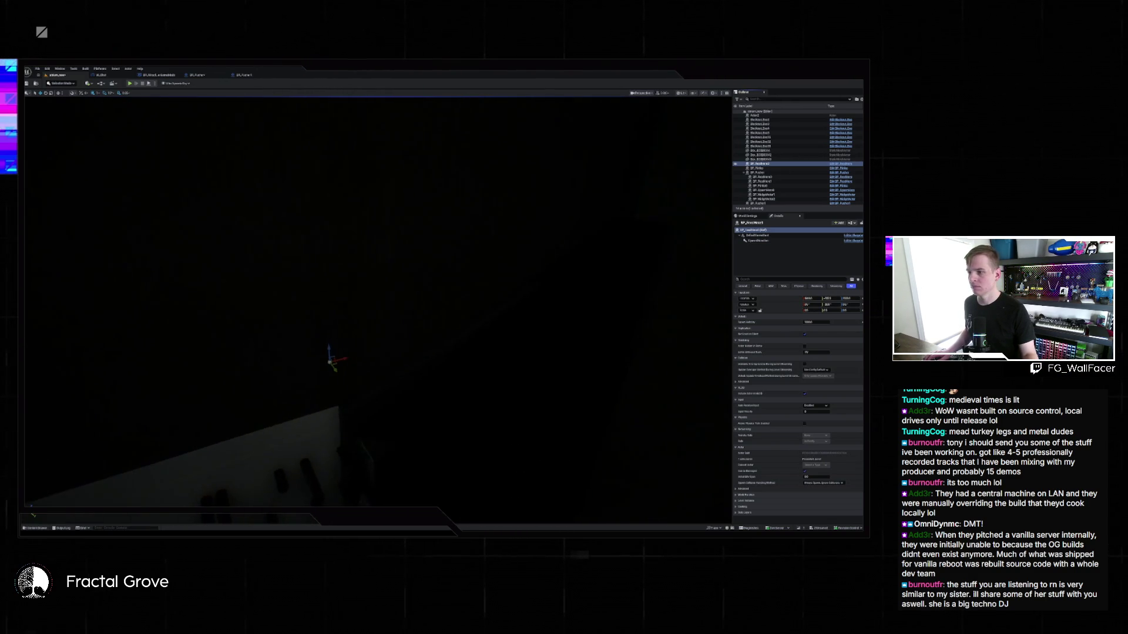
mouse_move(338, 358)
left_mouse_down()
mouse_move(557, 307)
mouse_move(659, 340)
mouse_move(464, 332)
left_mouse_up()
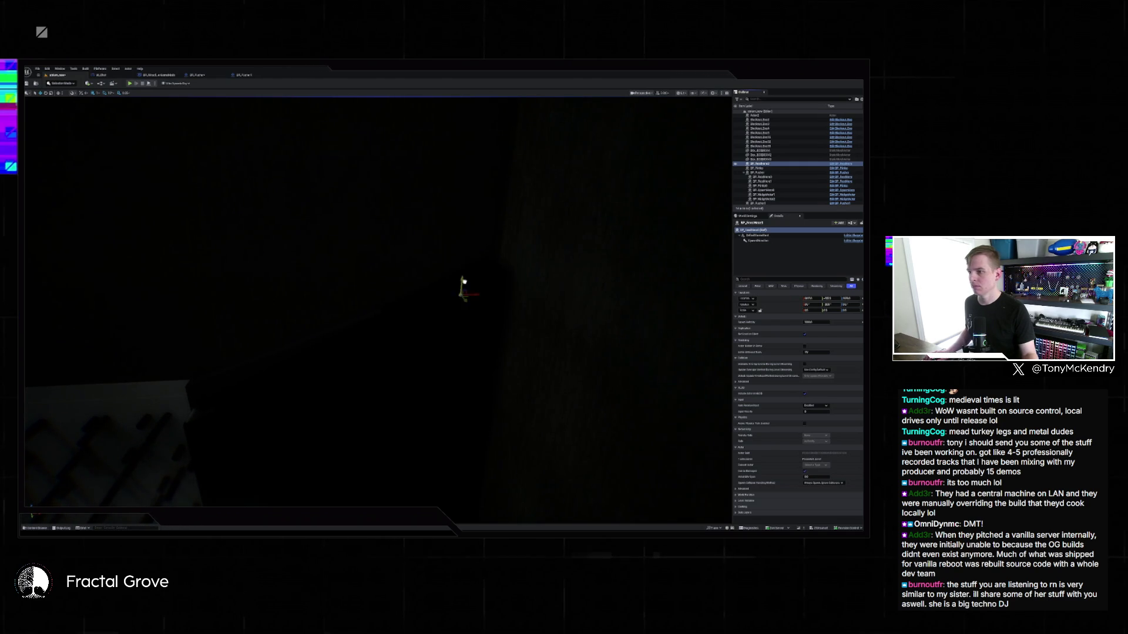
mouse_move(464, 282)
left_mouse_down()
mouse_move(470, 202)
mouse_move(500, 259)
mouse_move(401, 268)
mouse_move(411, 238)
left_mouse_up()
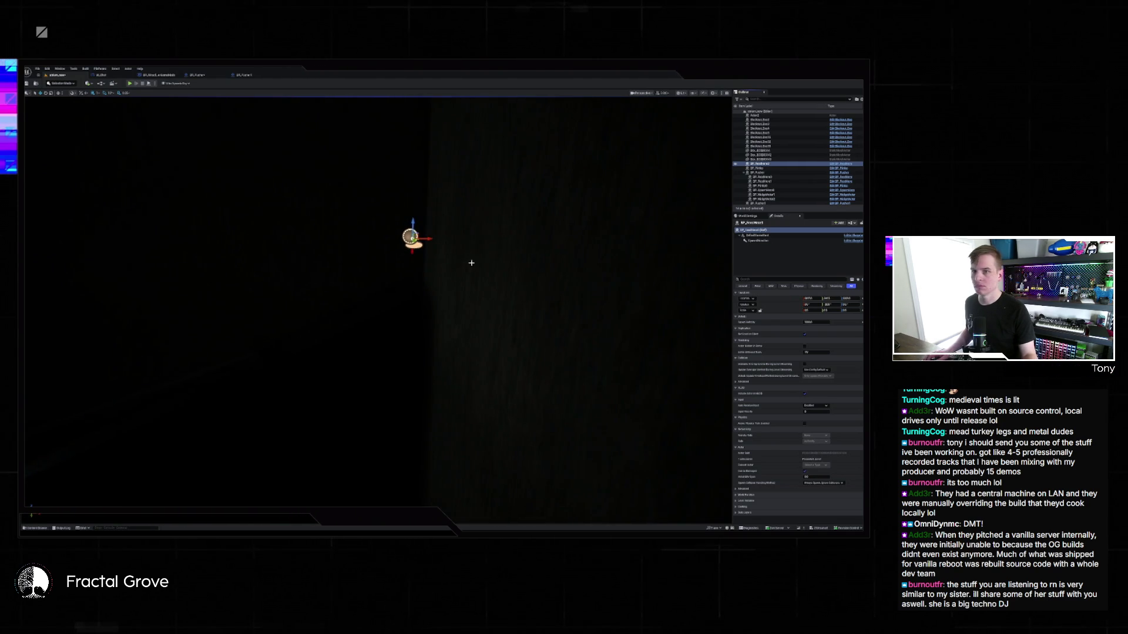
left_click(743, 194)
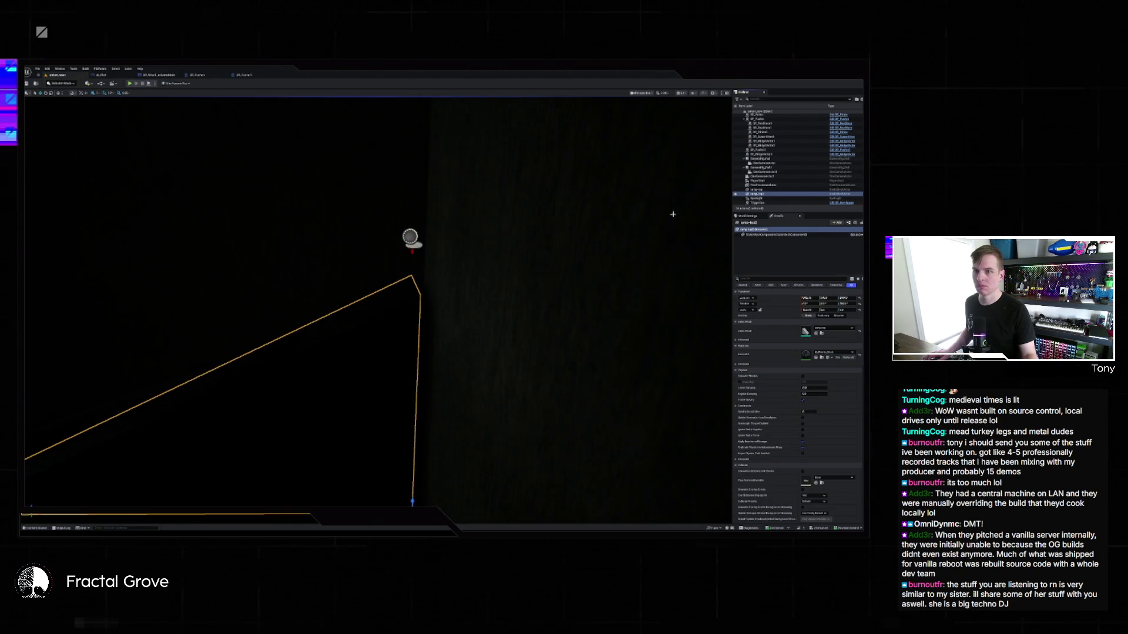
key("f")
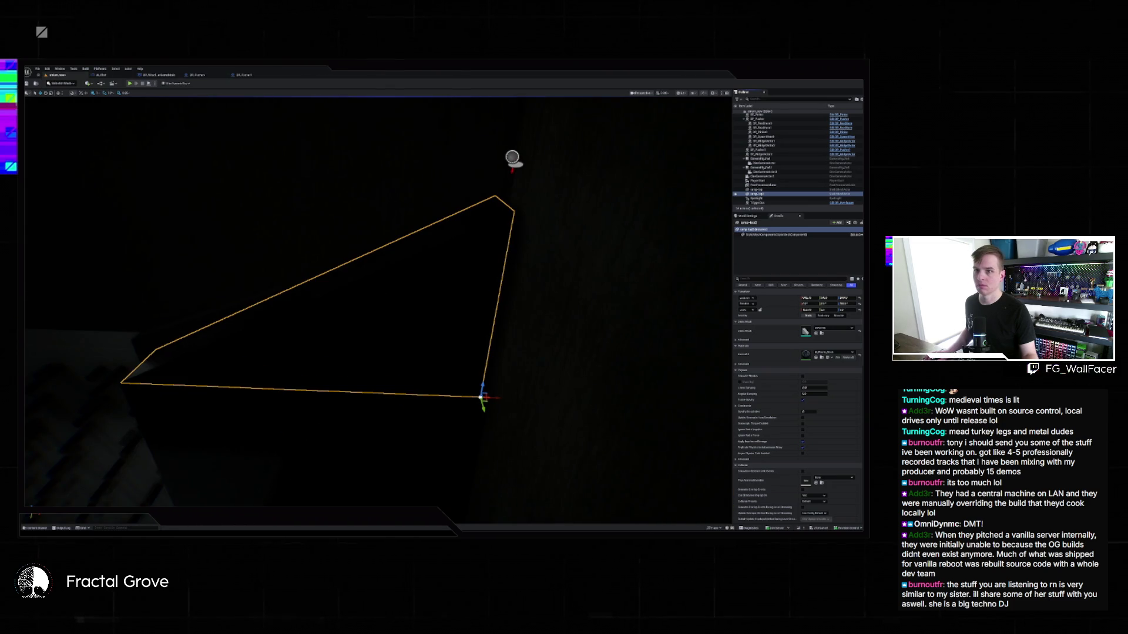
left_click_drag(415, 295, 294, 270)
left_click(359, 262)
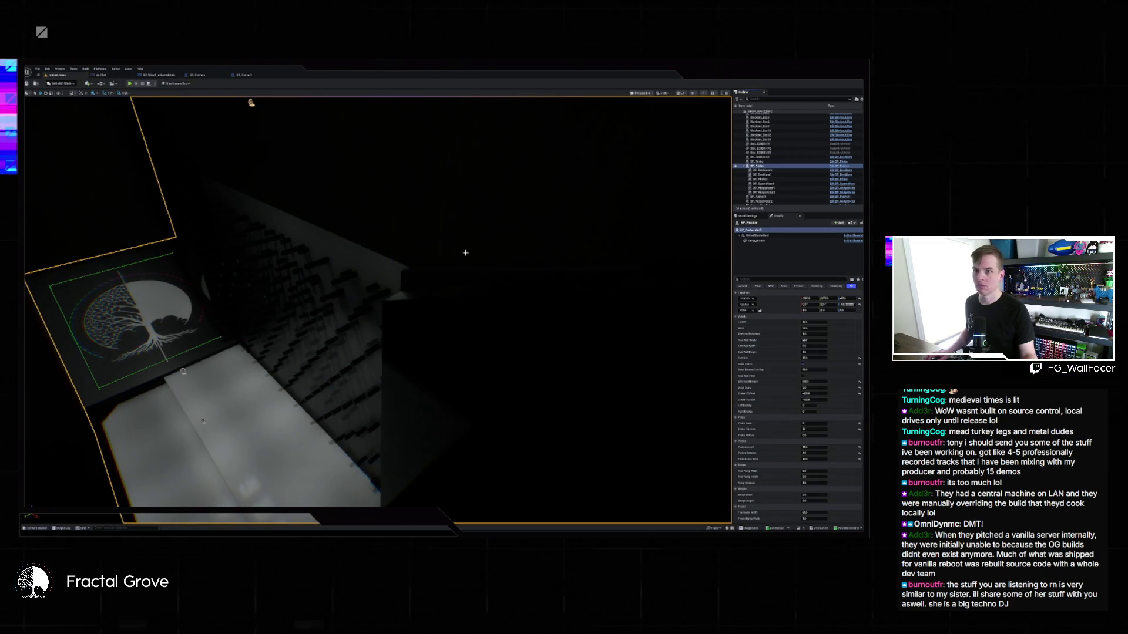
mouse_move(465, 252)
left_mouse_down()
mouse_move(435, 268)
mouse_move(423, 246)
mouse_move(435, 330)
mouse_move(423, 333)
mouse_move(441, 338)
left_mouse_up()
left_click(401, 325)
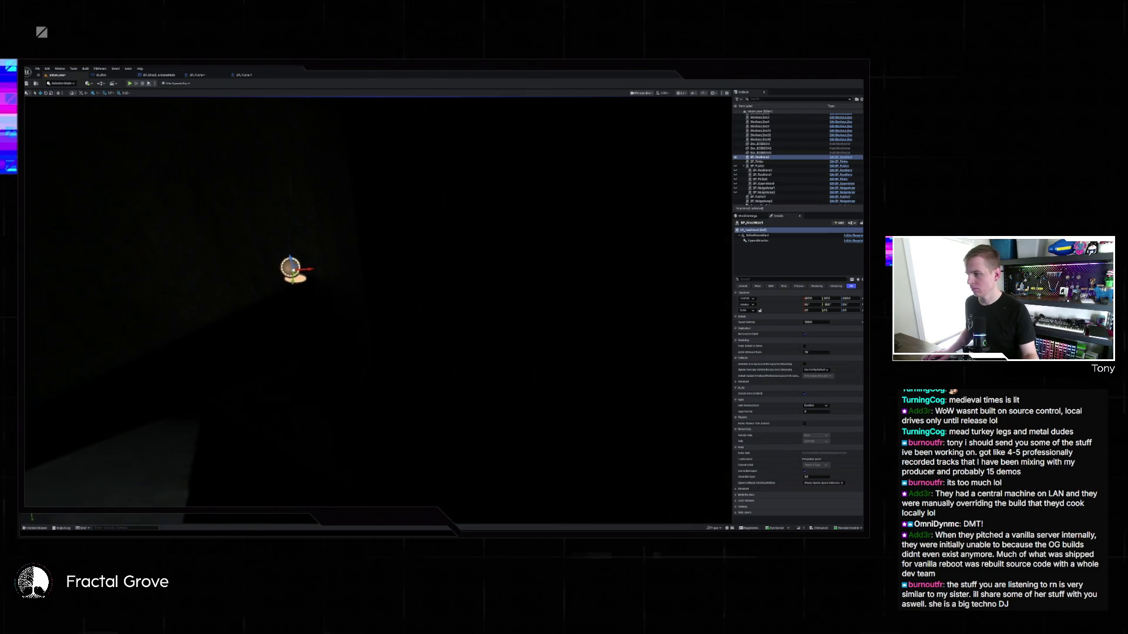
left_click_drag(341, 364, 333, 370)
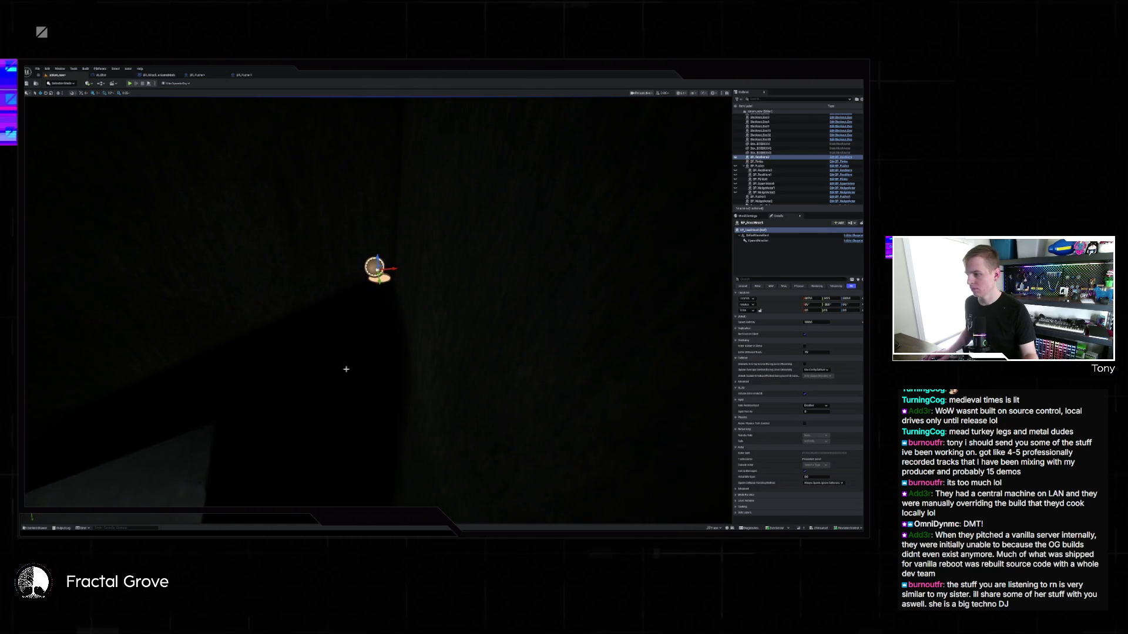
left_click(346, 369)
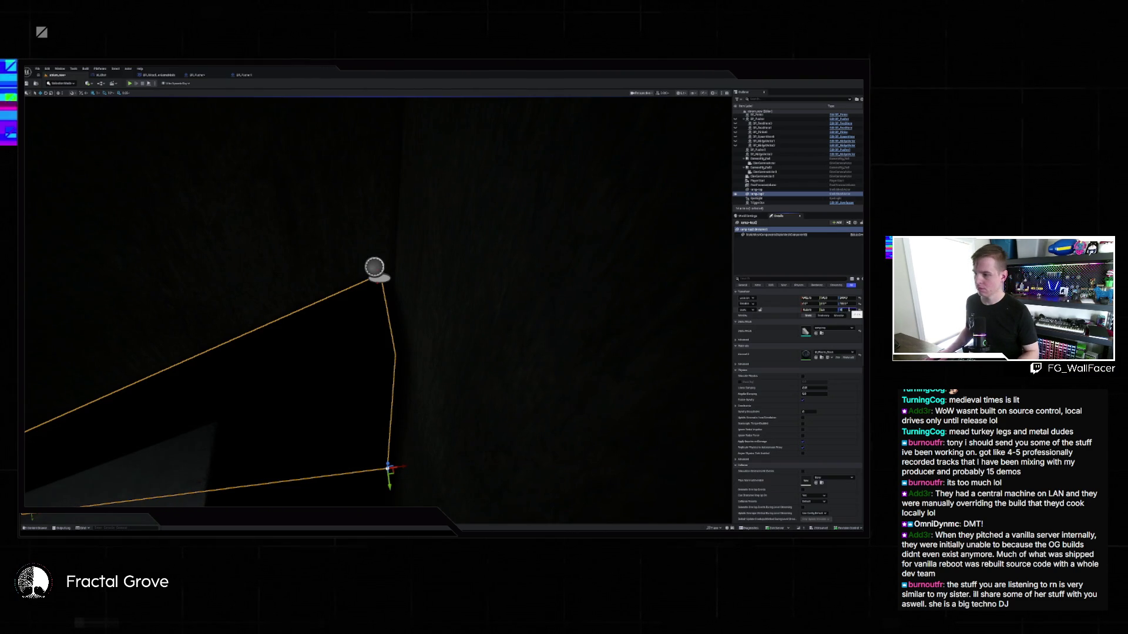
Enter new scale values for ramp-top2, raising then lowering its top, and nudge Scale X.
key("Return")
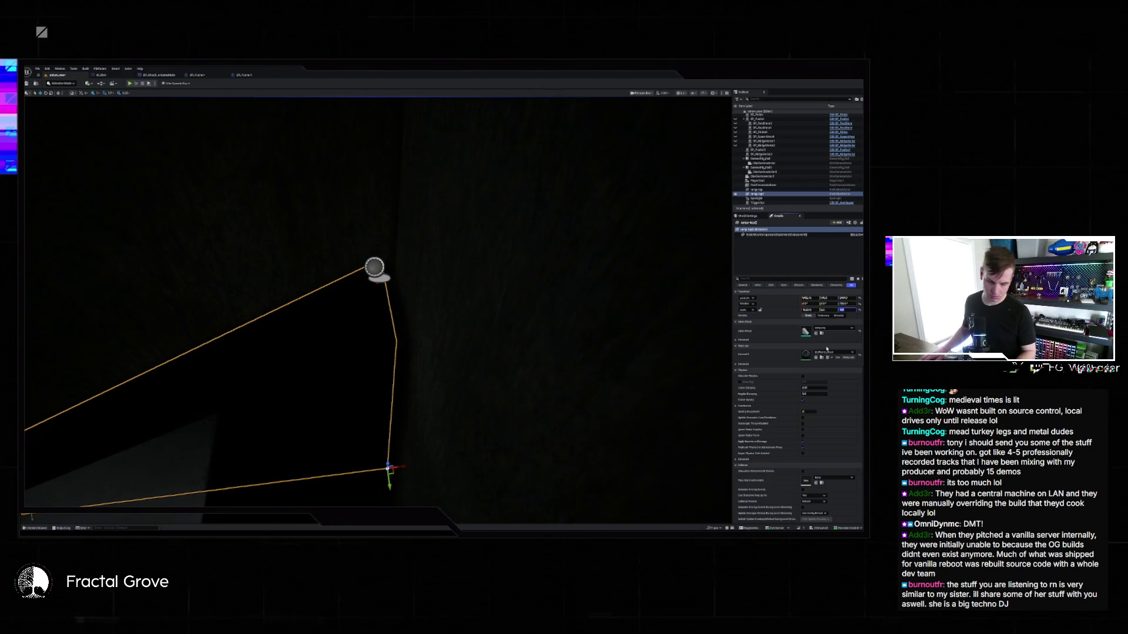
key("Return")
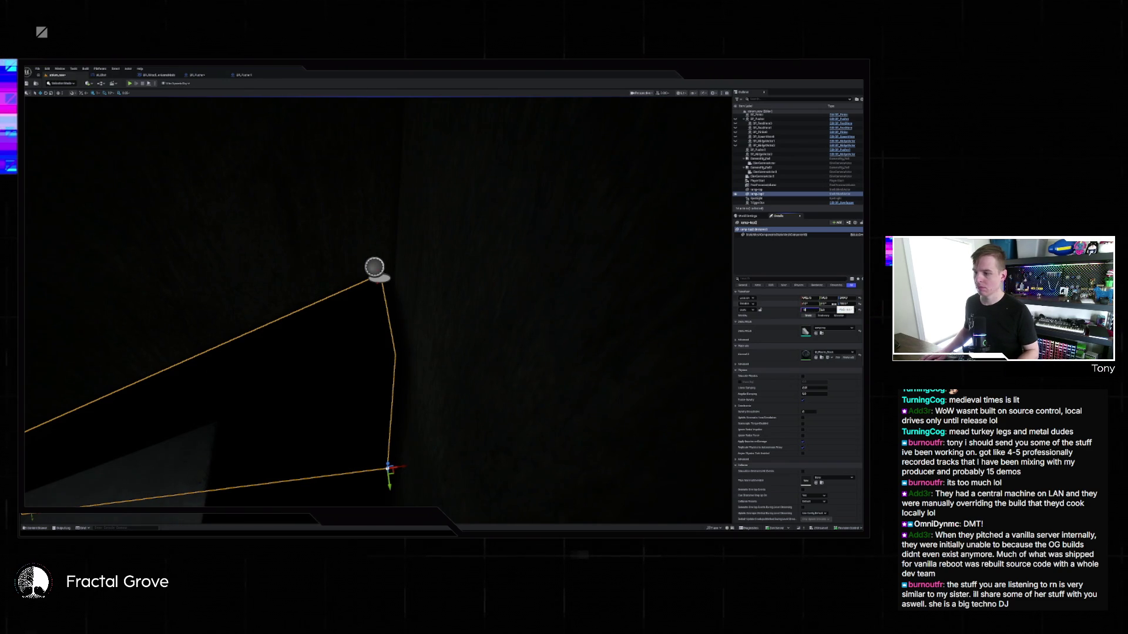
left_click_drag(807, 309, 813, 310)
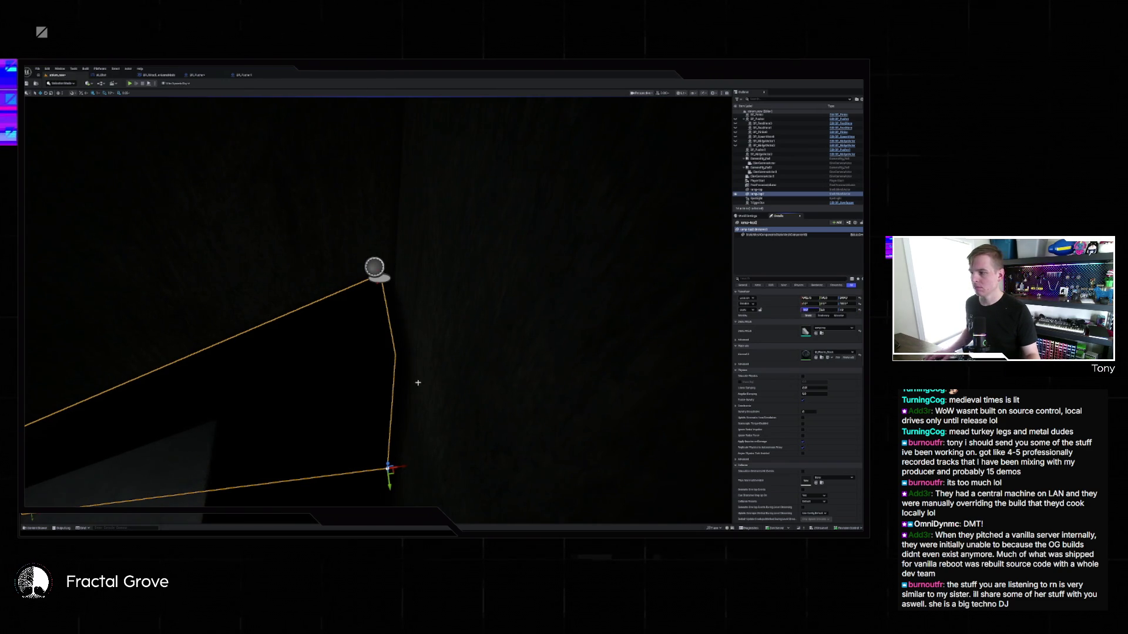
left_click_drag(418, 383, 399, 376)
left_click_drag(555, 492, 555, 493)
left_click_drag(641, 483, 661, 483)
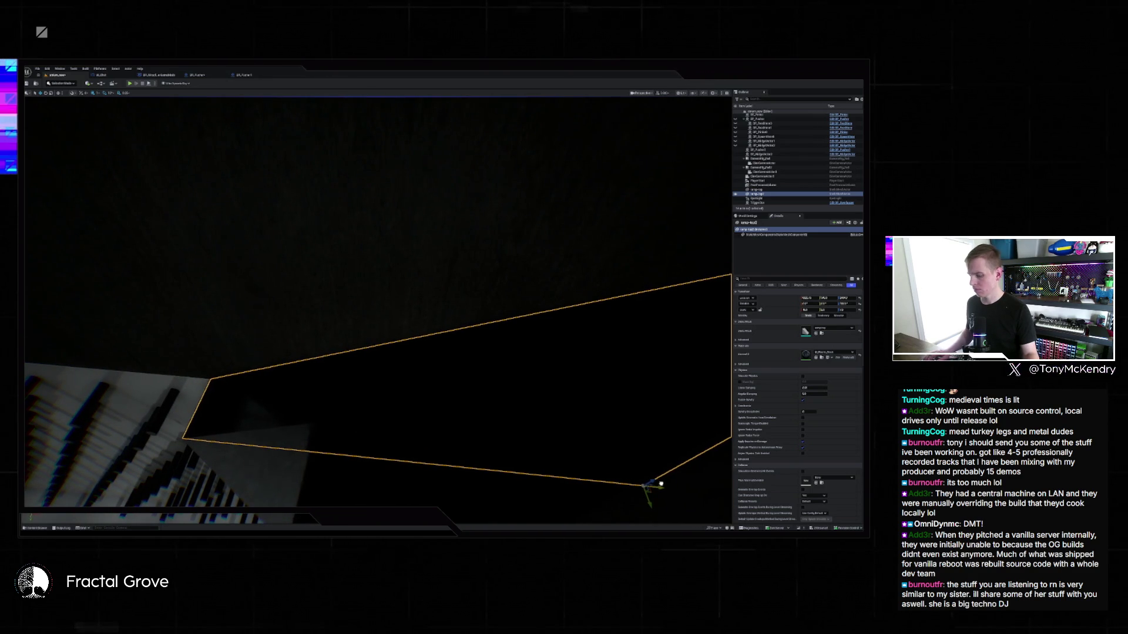
In top orthographic view, hide the large white box and unhide the grouped hidden pieces.
key("alt+j")
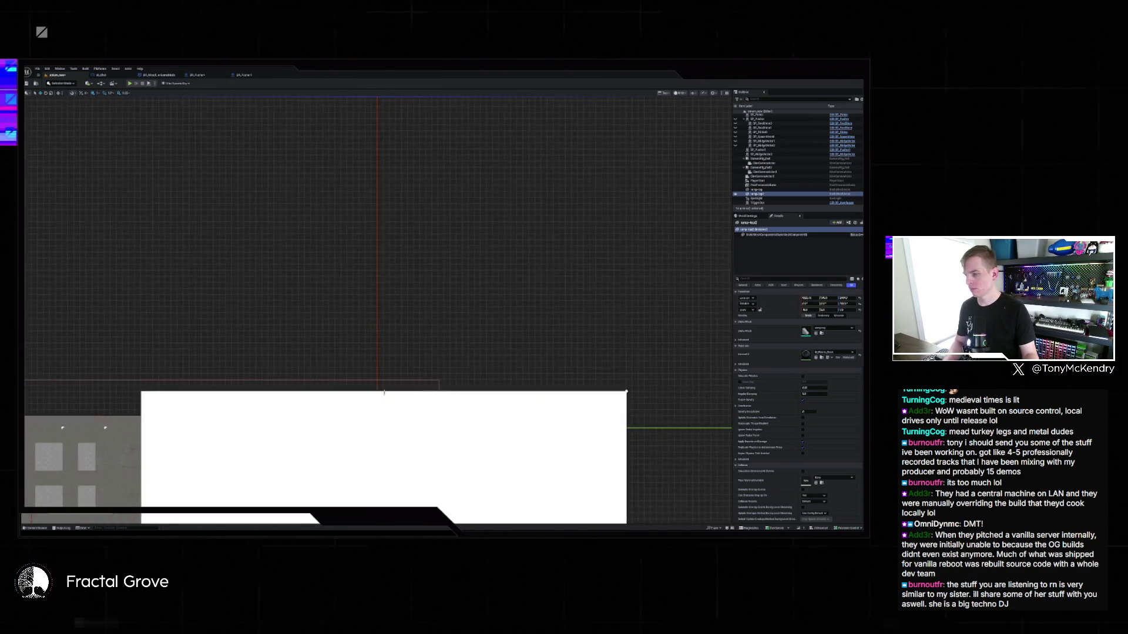
scroll(381, 245, "up", 5)
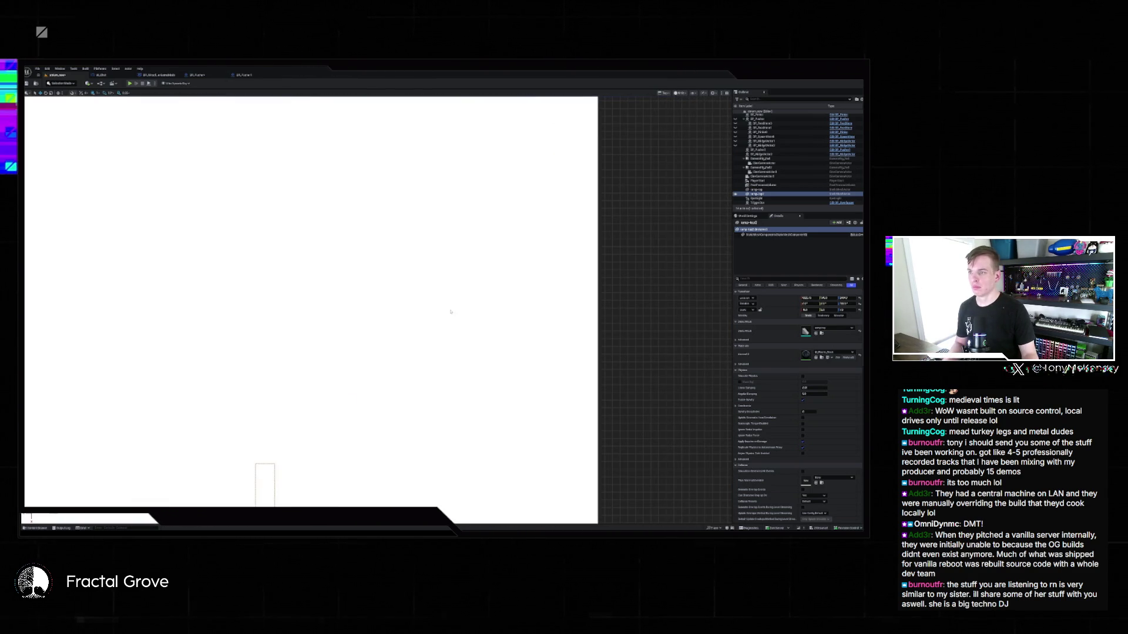
left_click(451, 312)
left_click(735, 167)
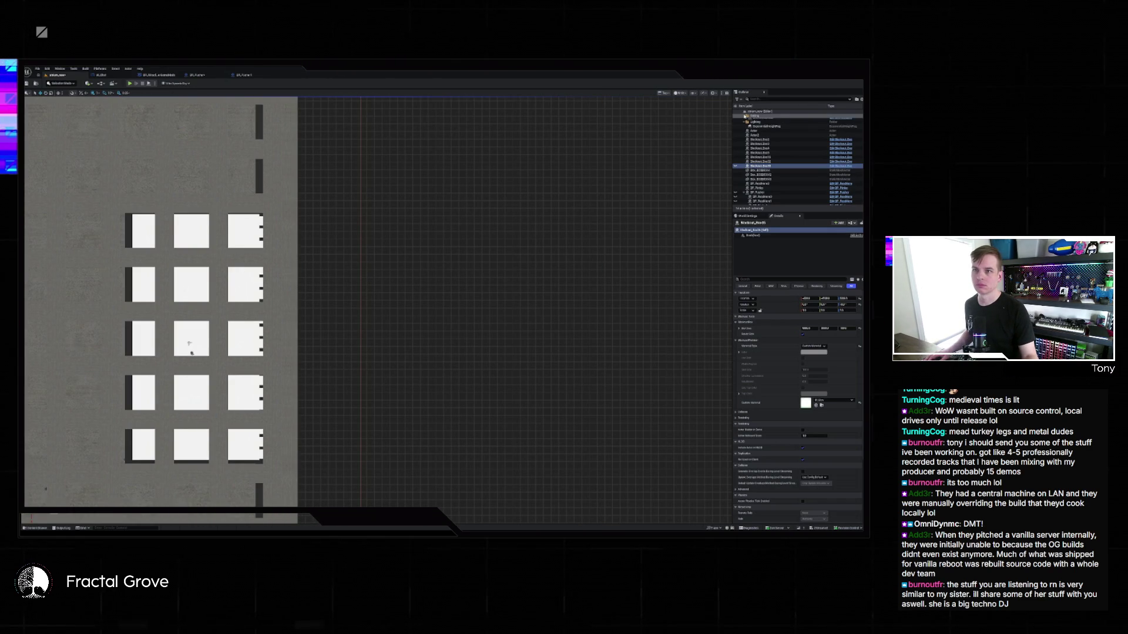
left_click(735, 117)
left_click(735, 117)
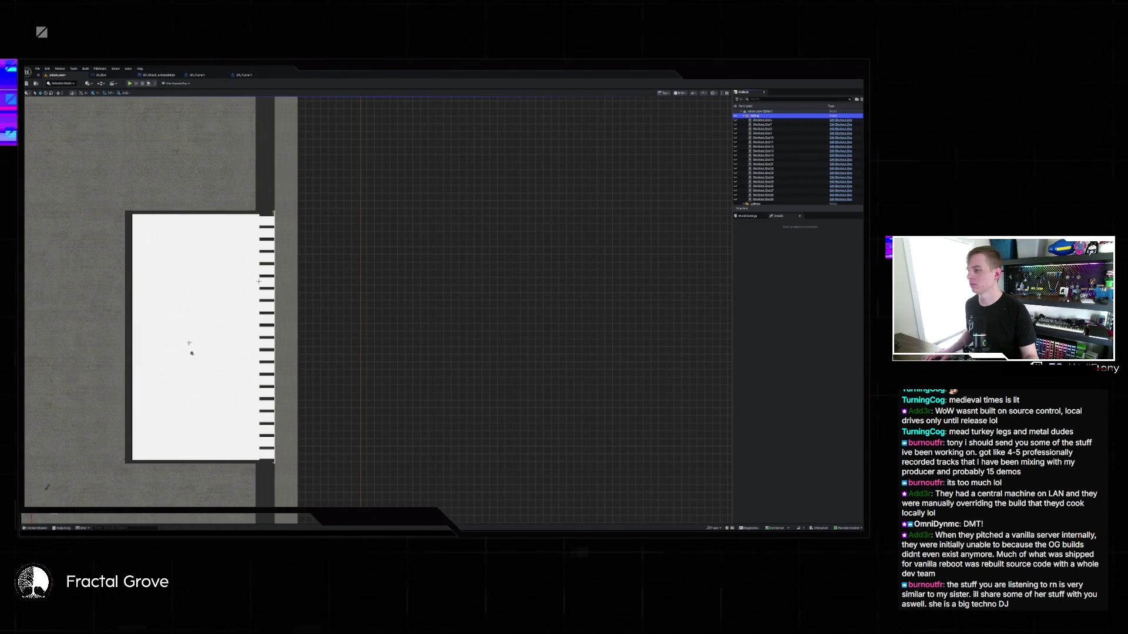
Select the dark strip beside the white box and move its edge up slightly.
left_click_drag(259, 281, 338, 280)
scroll(352, 279, "up", 3)
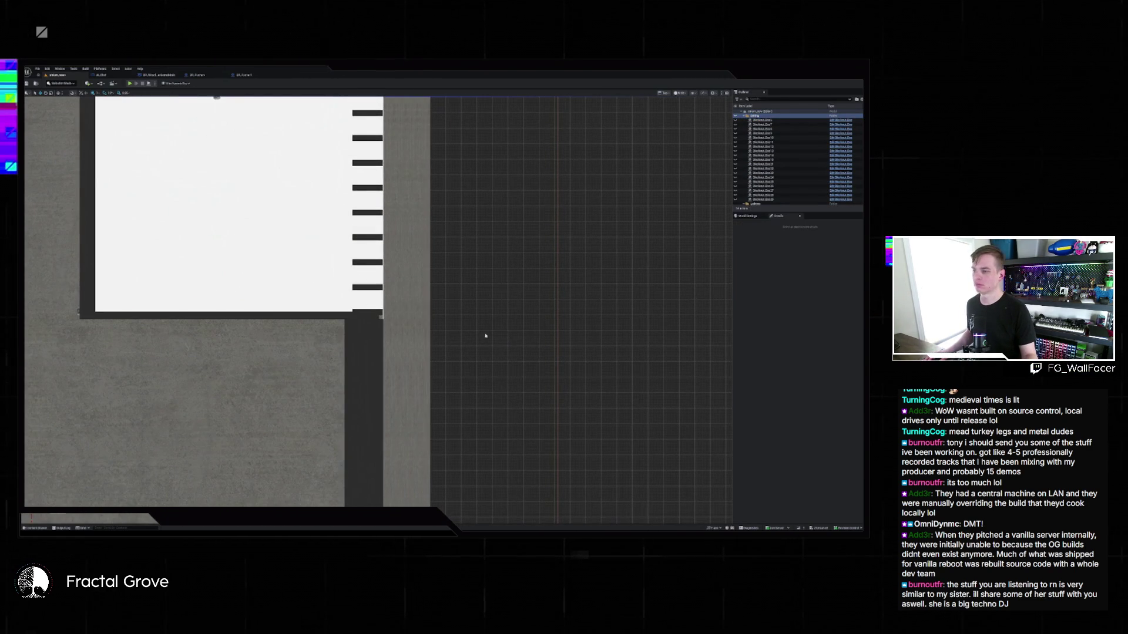
mouse_move(486, 336)
left_mouse_down()
mouse_move(280, 189)
mouse_move(373, 327)
mouse_move(394, 329)
mouse_move(390, 415)
mouse_move(328, 350)
mouse_move(373, 302)
left_mouse_up()
left_click(378, 330)
scroll(332, 335, "up", 2)
scroll(372, 302, "up", 4)
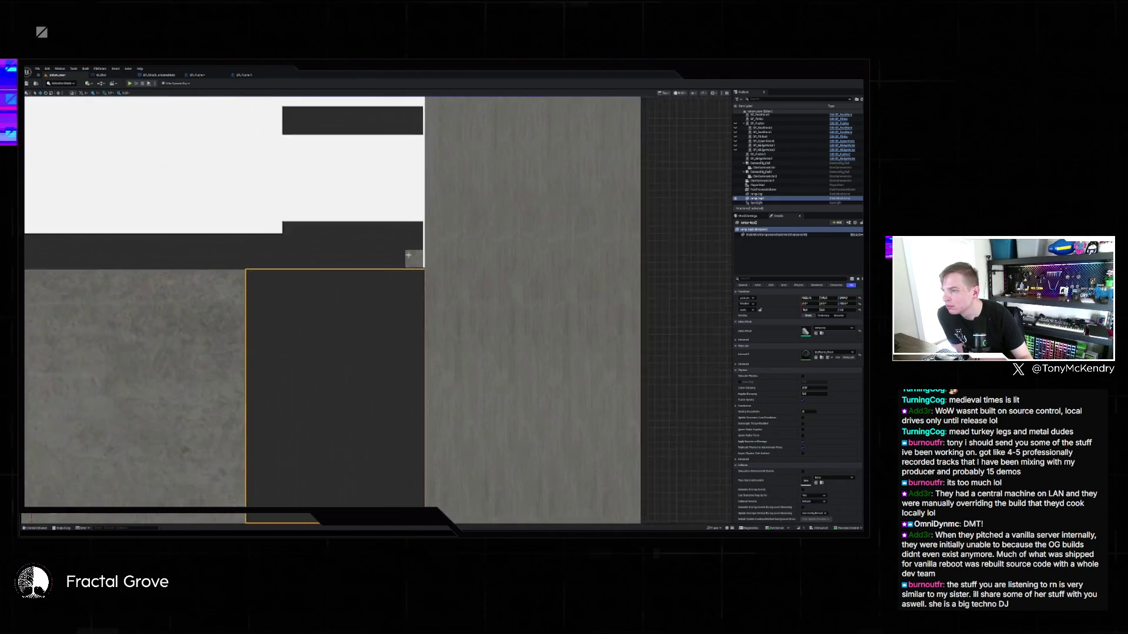
scroll(410, 299, "up", 1)
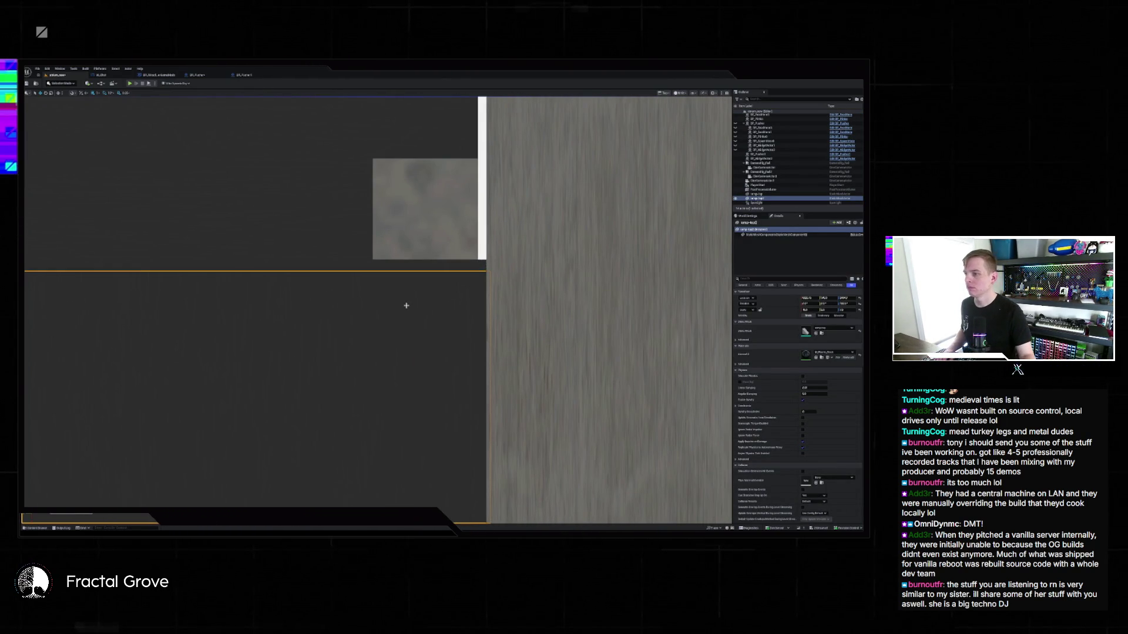
left_click_drag(406, 306, 405, 297)
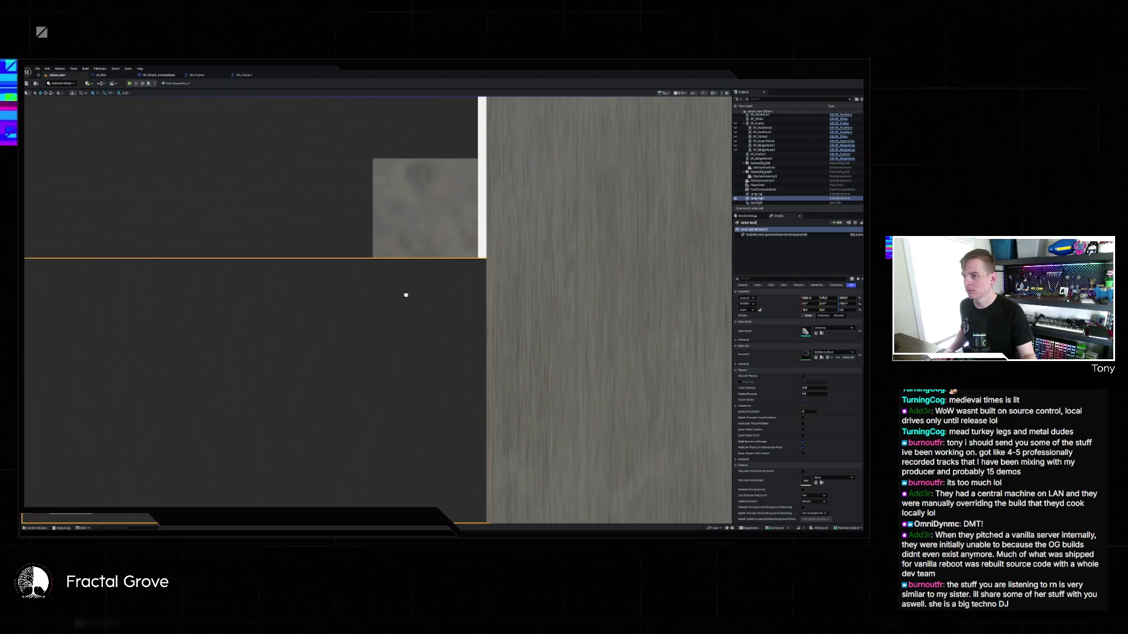
Return to the perspective view and collapse the Ceiling folder in the Outliner.
key("alt+g")
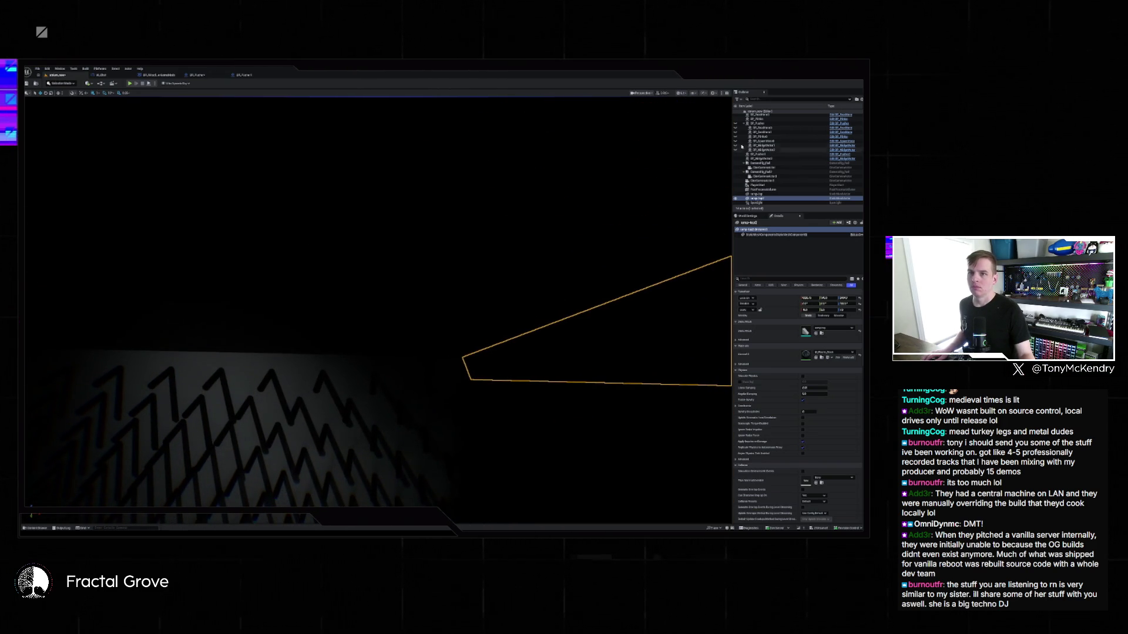
scroll(743, 137, "up", 5)
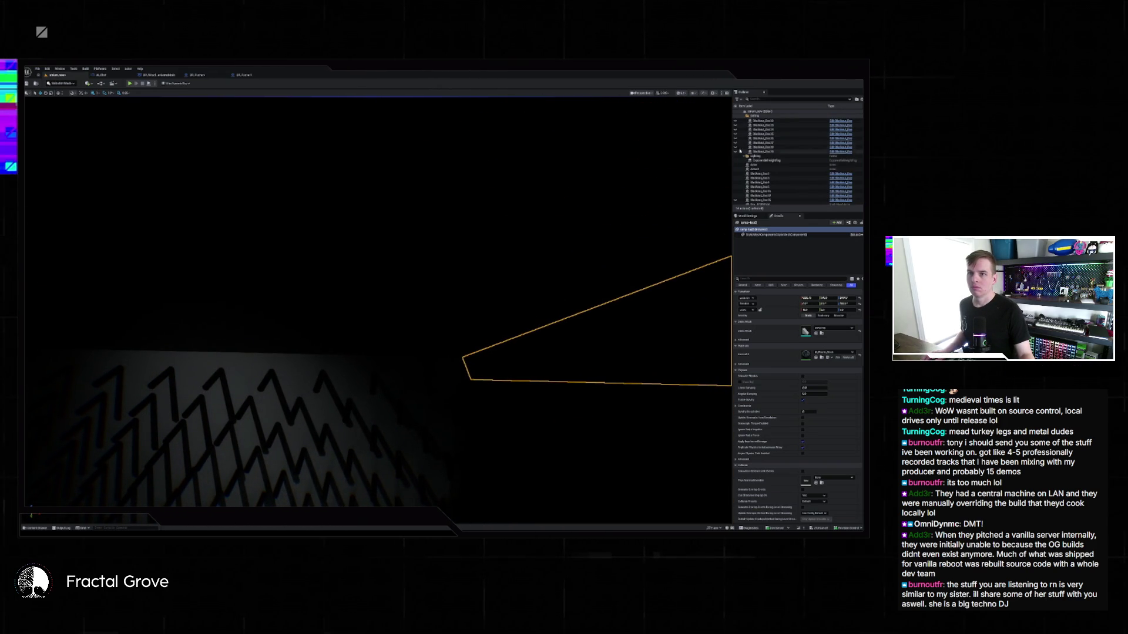
scroll(741, 138, "up", 5)
left_click(744, 115)
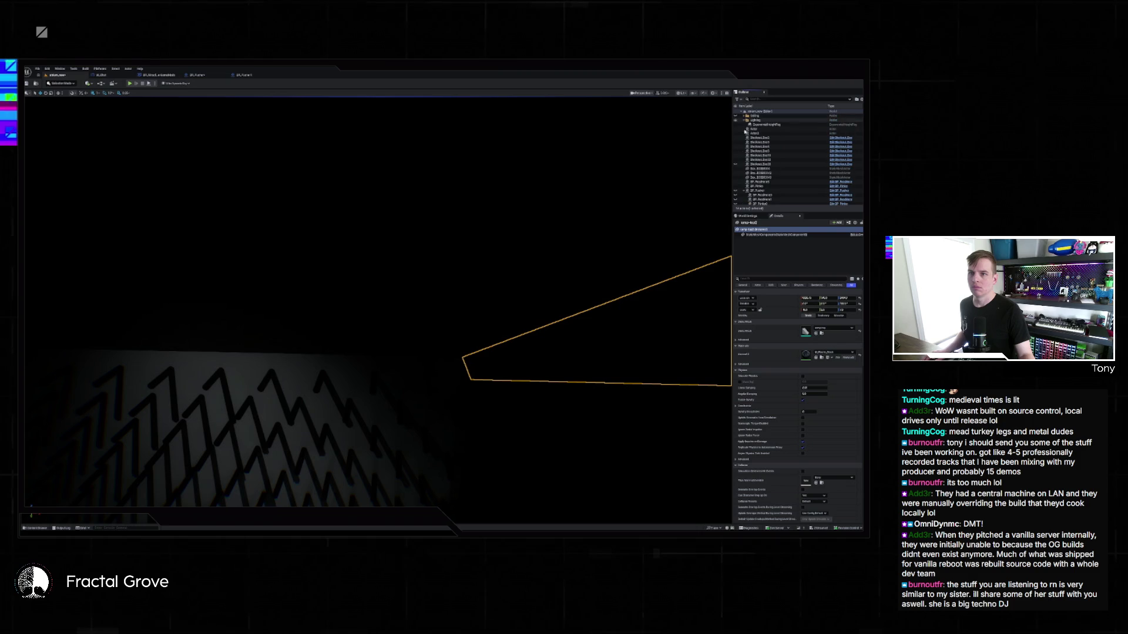
Extend the dark wedge's sloped face twice, shorten it back, then select the wall marker actor.
key("w")
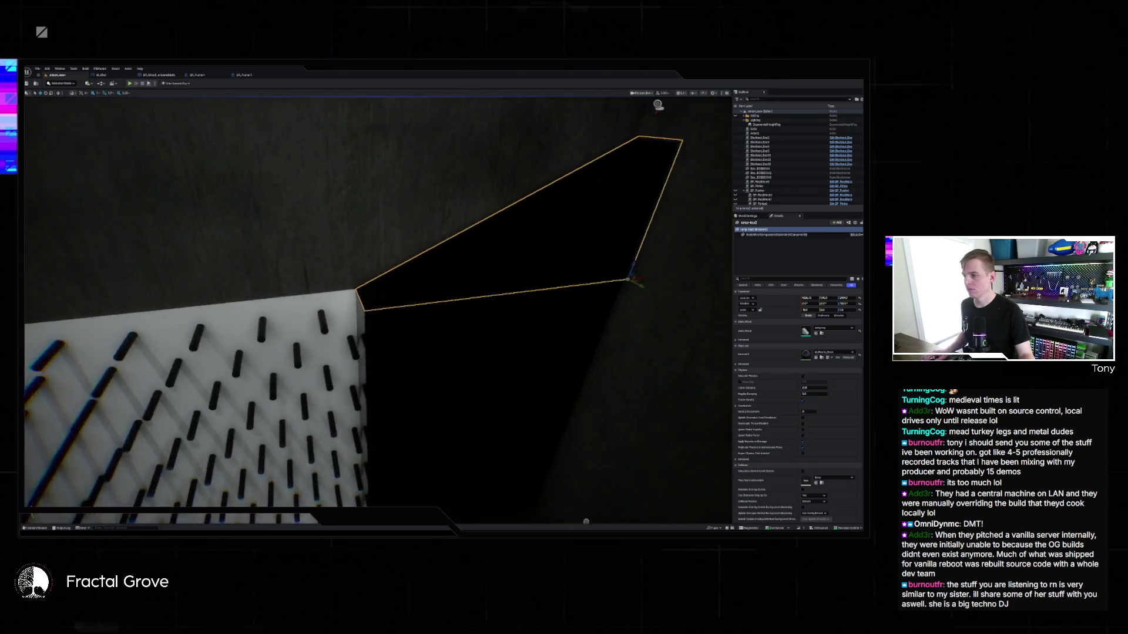
key("w")
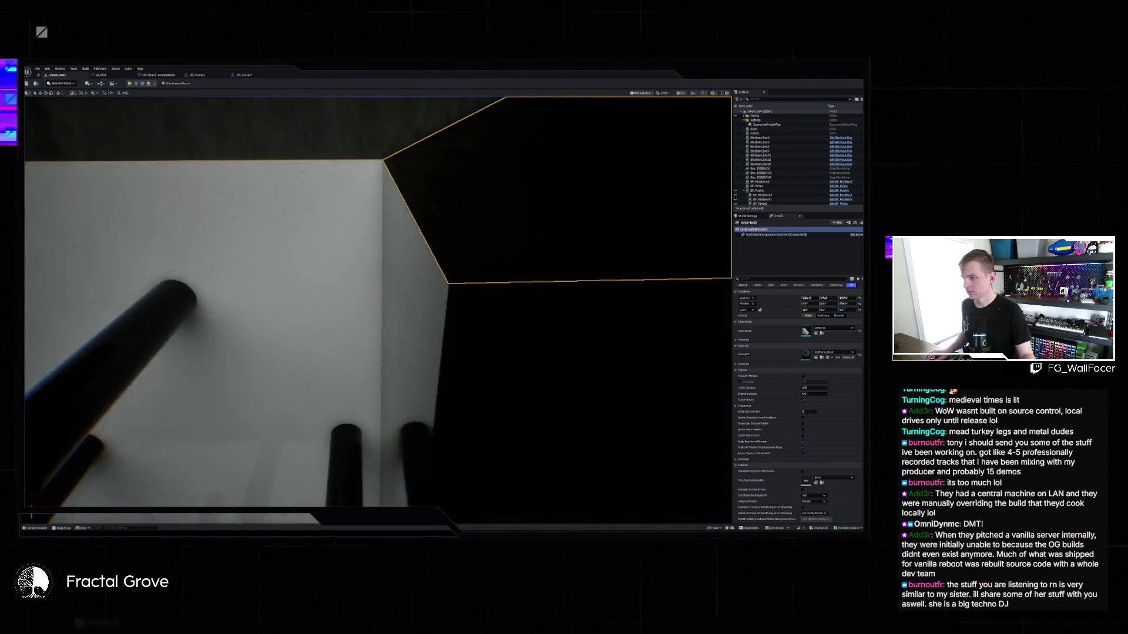
key("s")
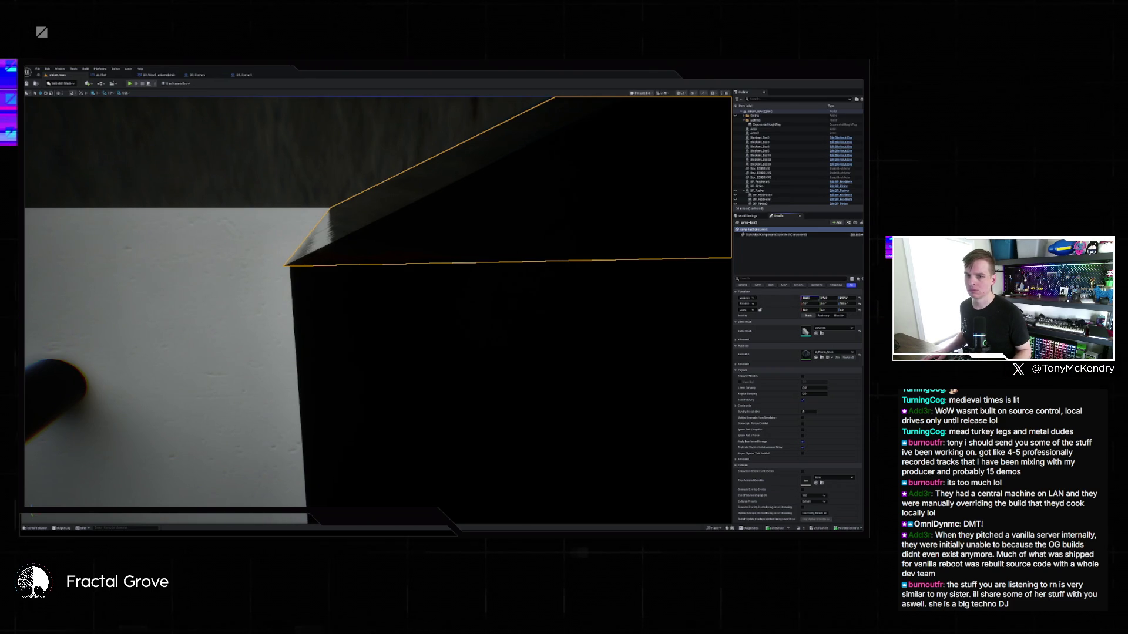
key("Return")
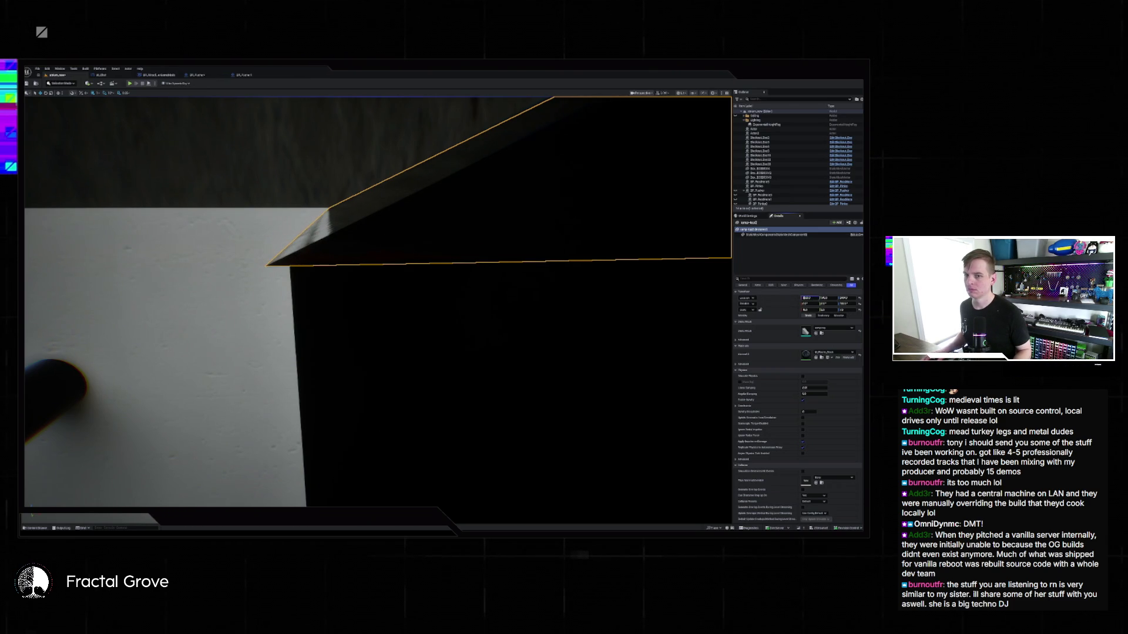
key("Return")
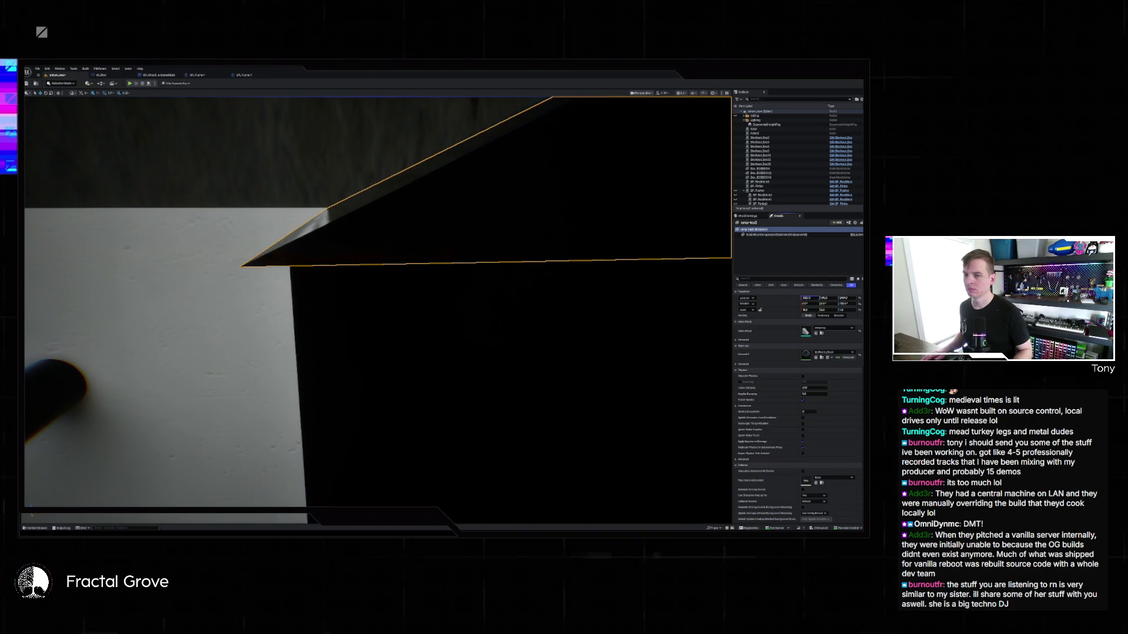
key("Return")
left_click_drag(548, 335, 548, 334)
left_click(618, 267)
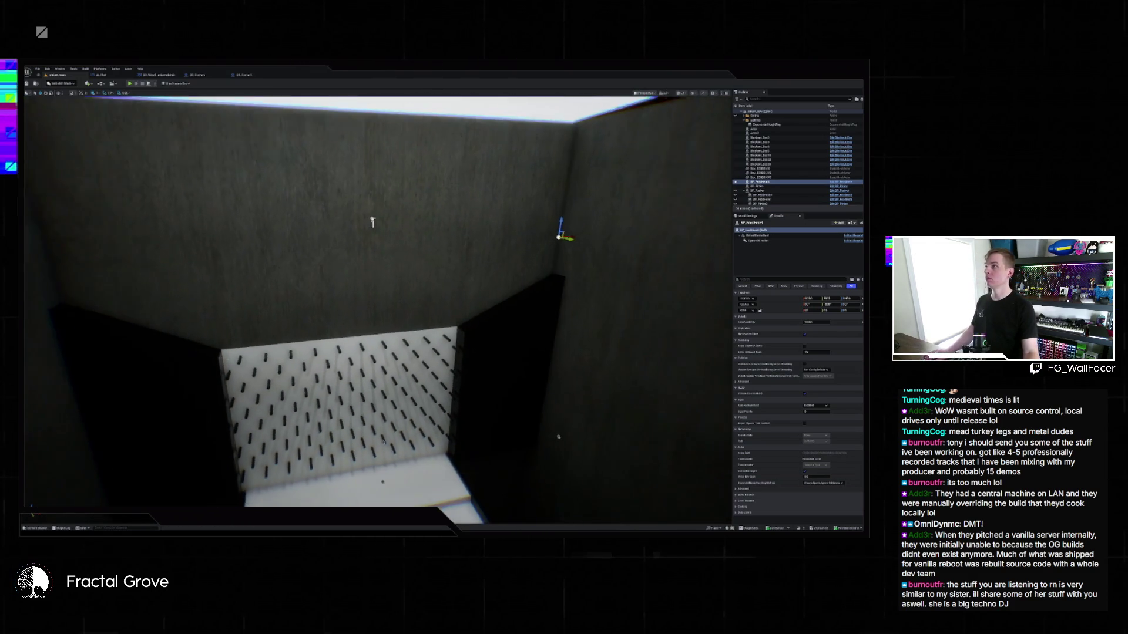
Duplicate the small wall marker further left on the back wall, then switch to the Cryoarchive API Monitor.
left_click_drag(602, 194, 602, 194)
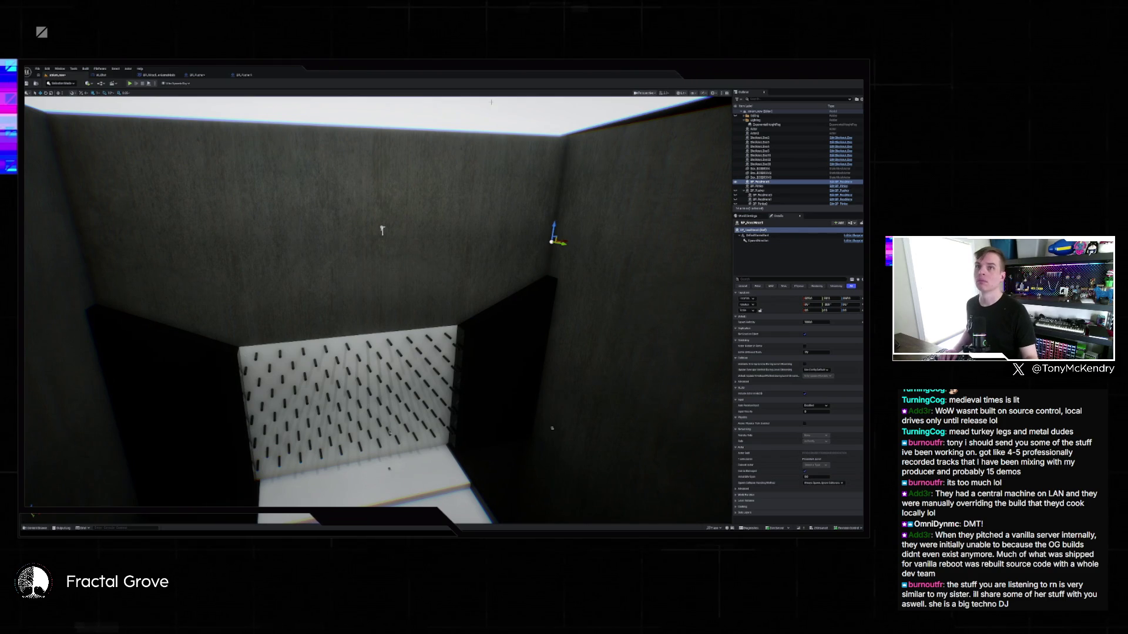
mouse_move(566, 240)
left_mouse_down("alt")
mouse_move(134, 256)
mouse_move(575, 284)
mouse_move(478, 468)
mouse_move(382, 428)
left_mouse_up("alt")
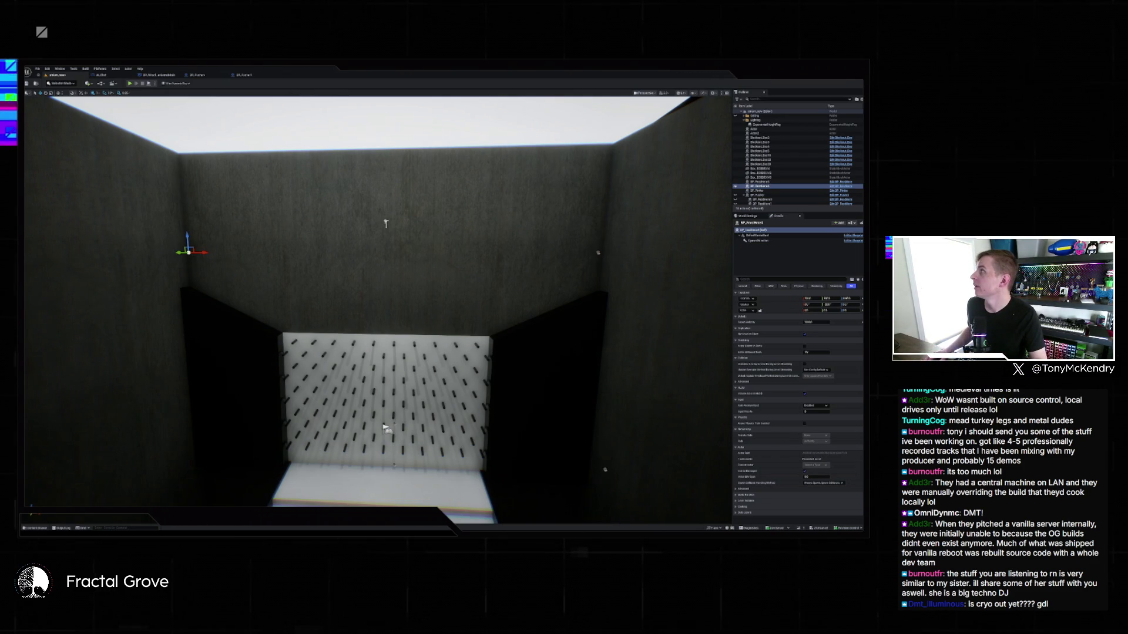
key("alt+Tab")
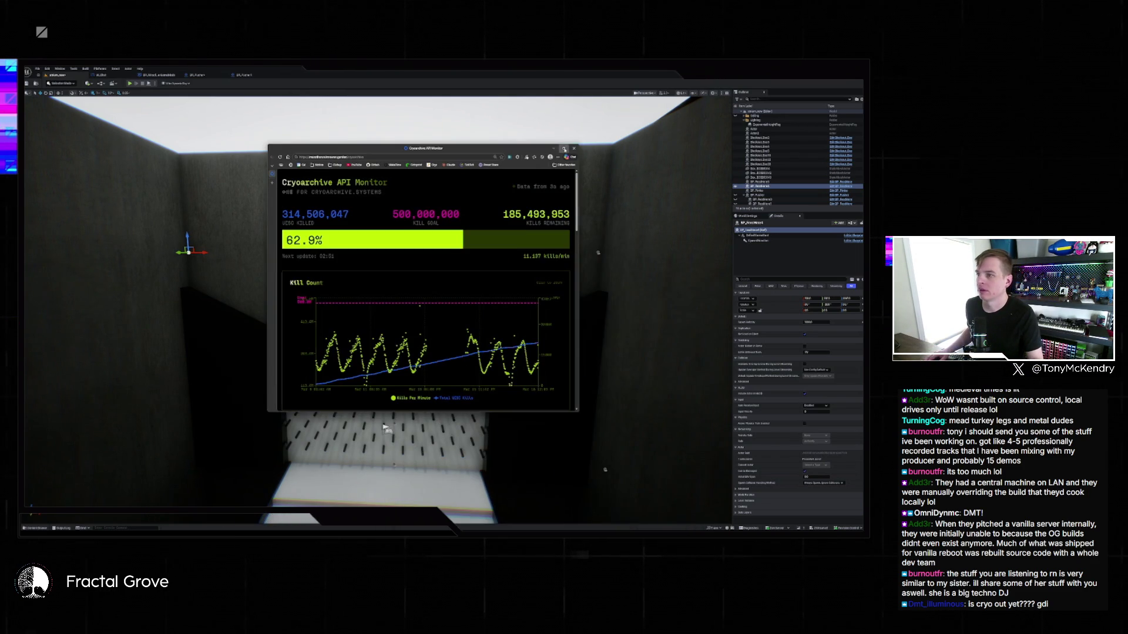
Maximize and zoom the monitor page to read the 62.9% kill progress and Kill Count chart.
left_click(564, 149)
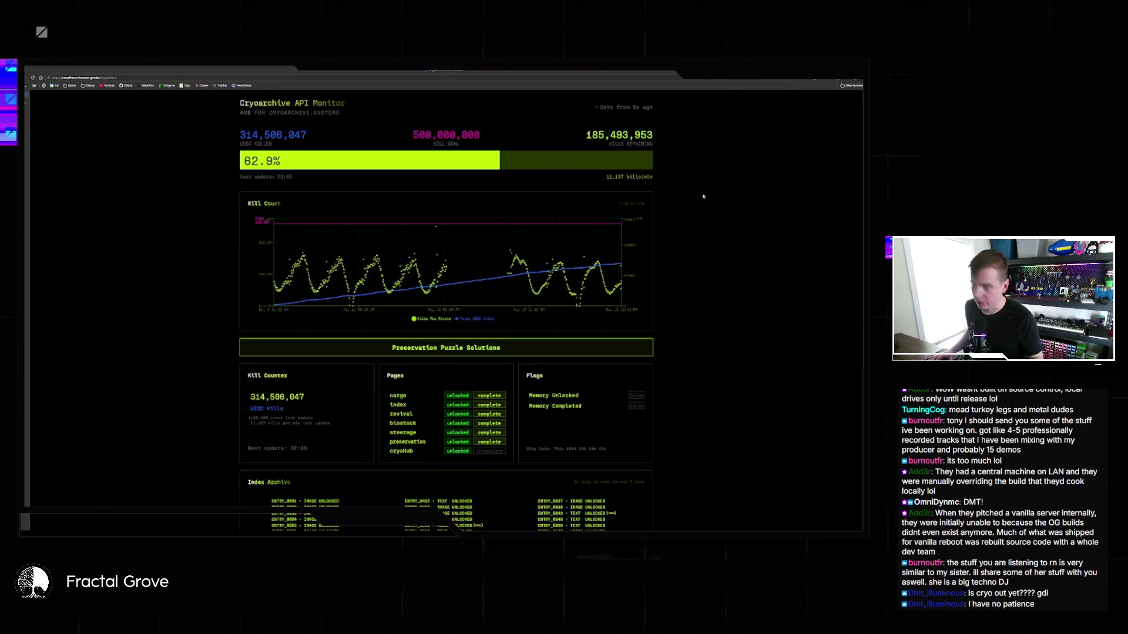
key("ctrl+plus")
key("ctrl+plus")
key("ctrl+plus")
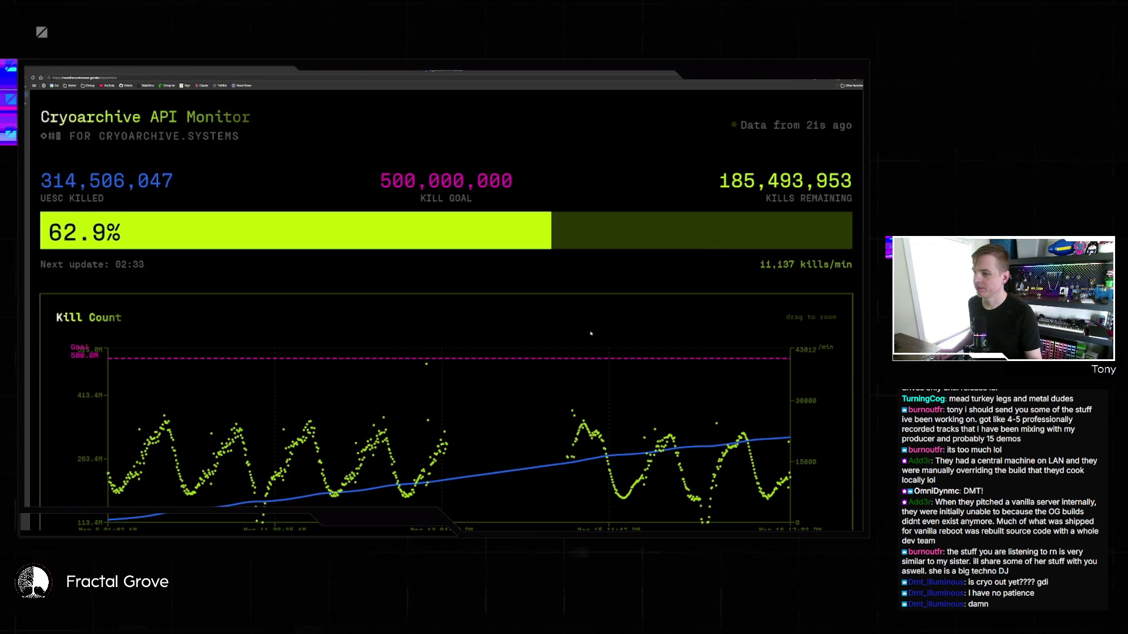
scroll(529, 387, "down", 1)
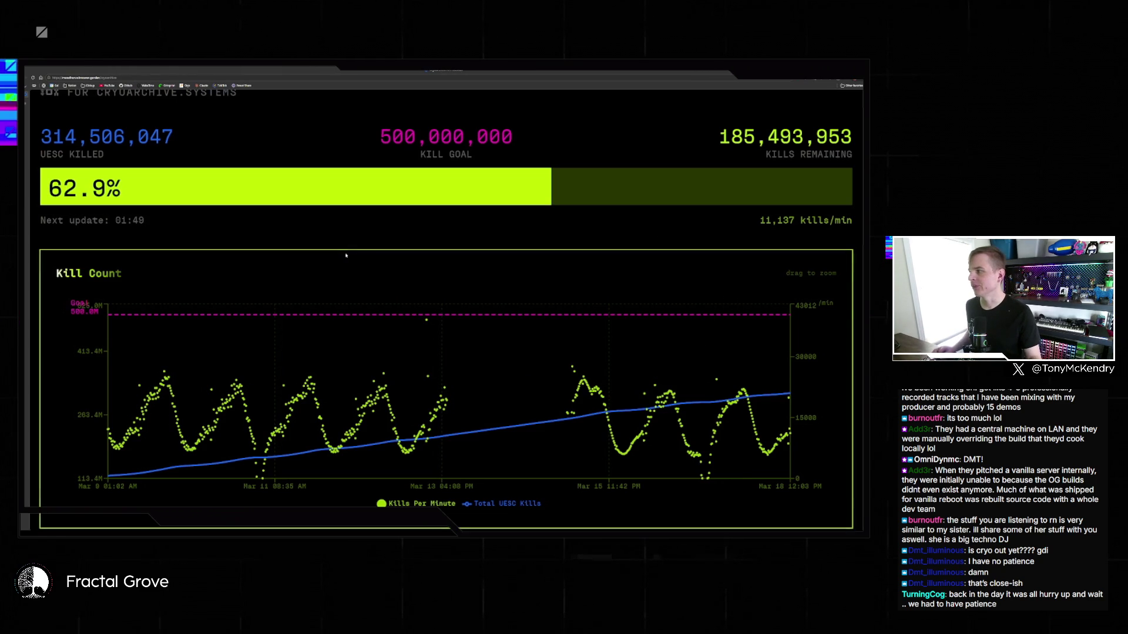
scroll(470, 217, "up", 1)
scroll(569, 257, "down", 1)
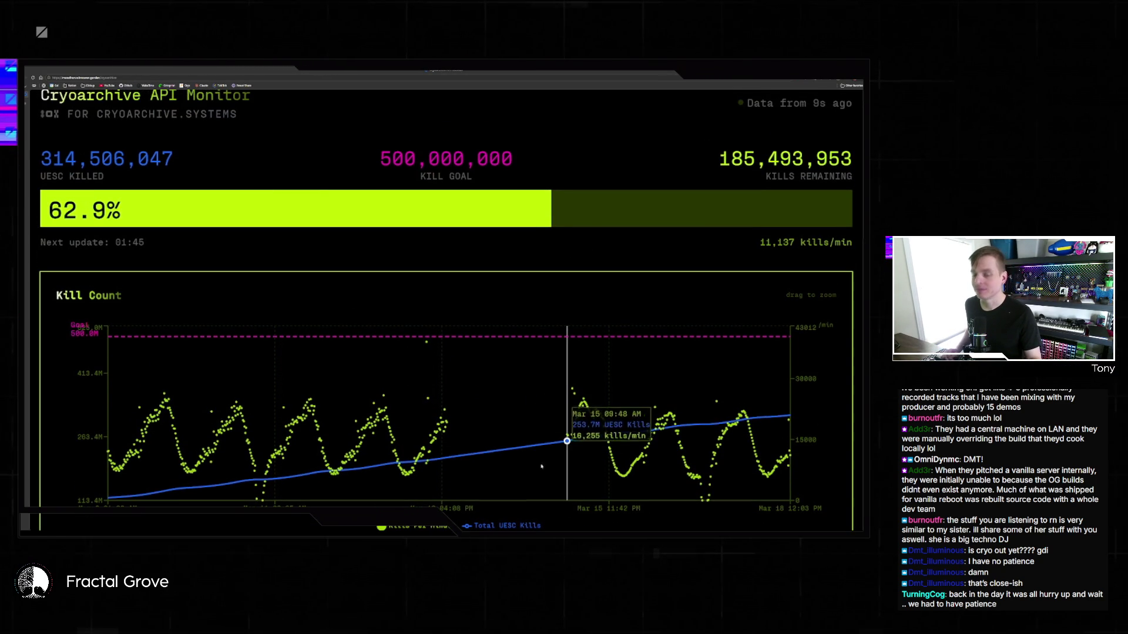
Back in the editor, save the pegboard room and open the venue level from Recent Levels.
left_click(532, 516)
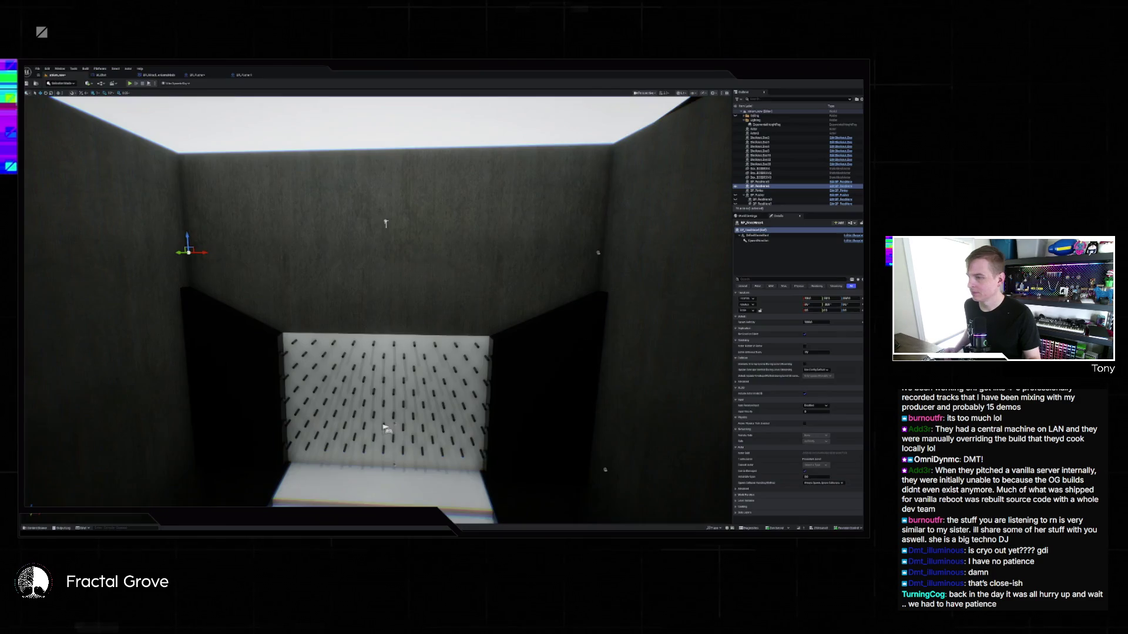
left_click(38, 69)
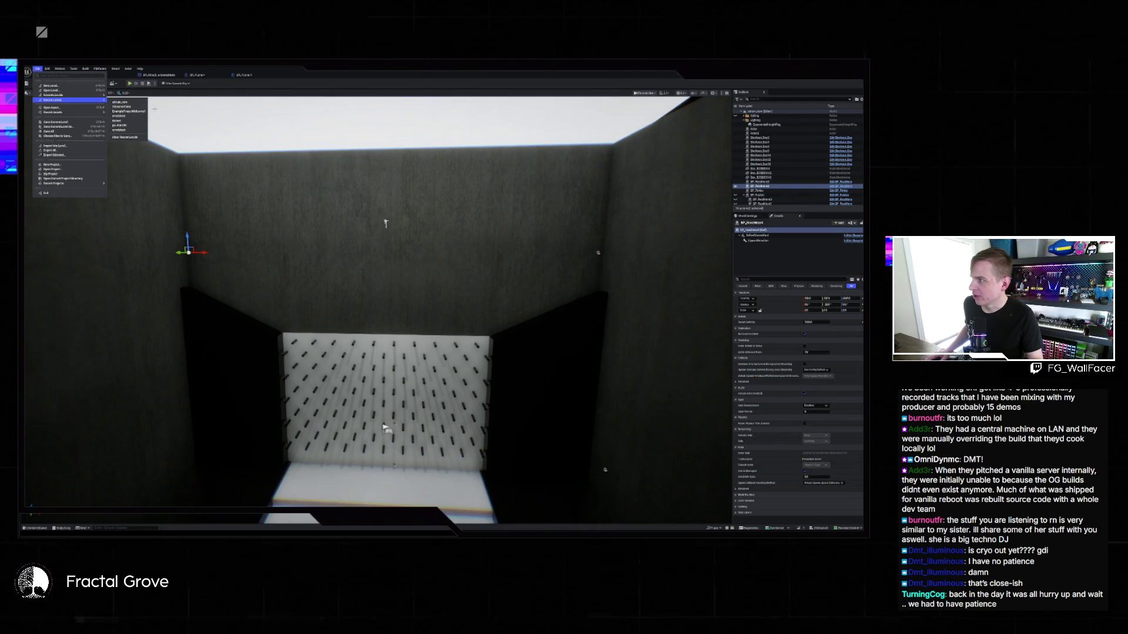
left_click(121, 106)
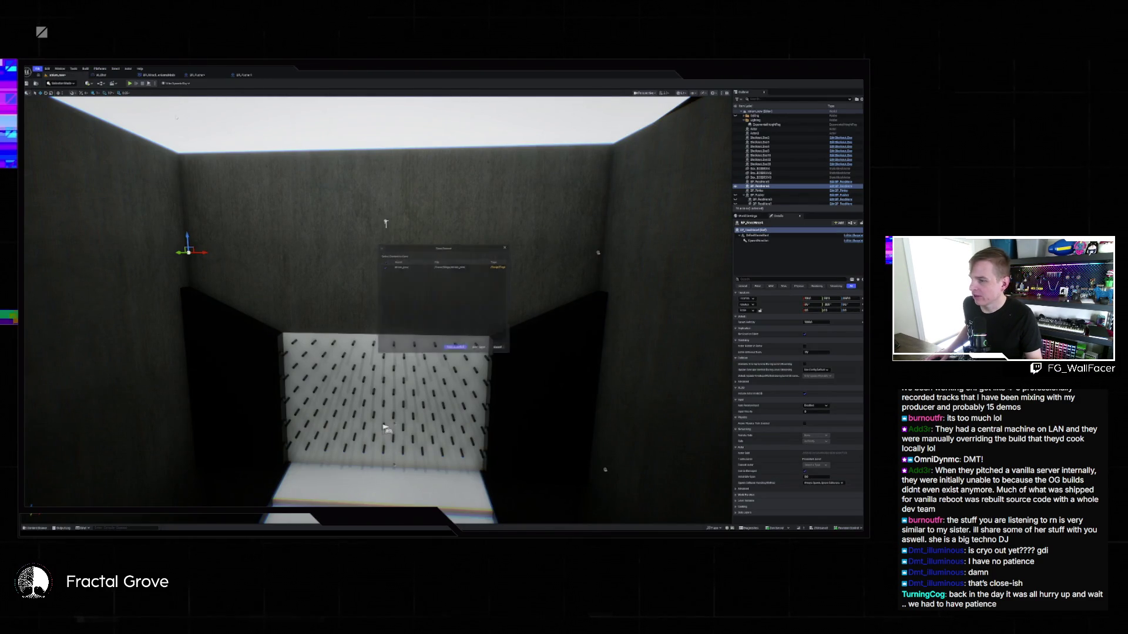
left_click(451, 351)
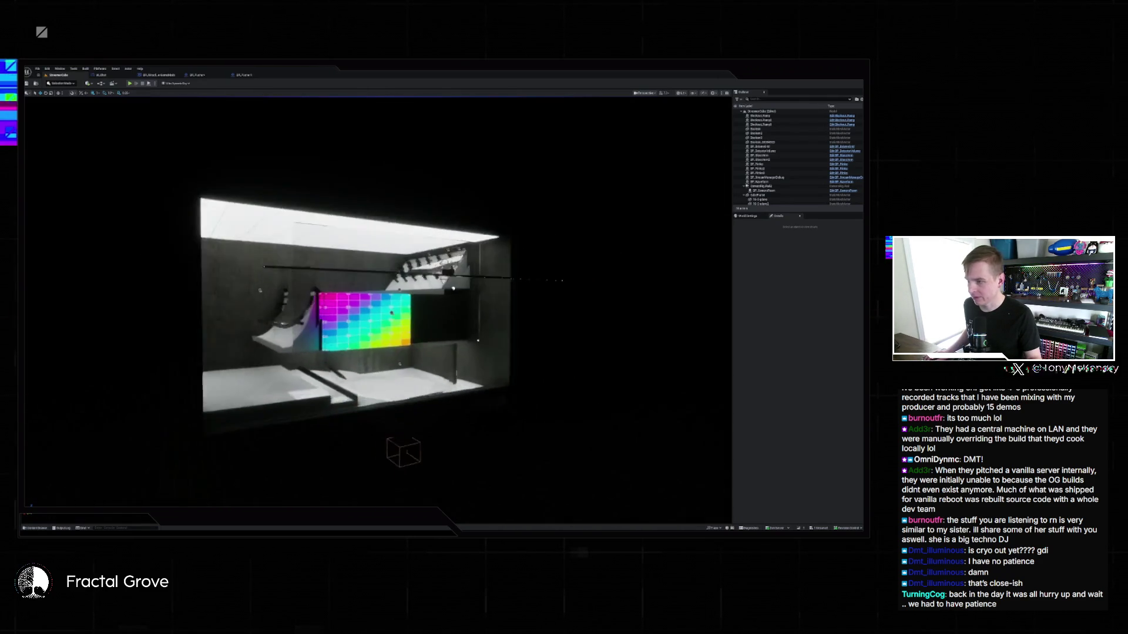
Play the venue level in the editor in full-screen immersive view.
key("alt+p")
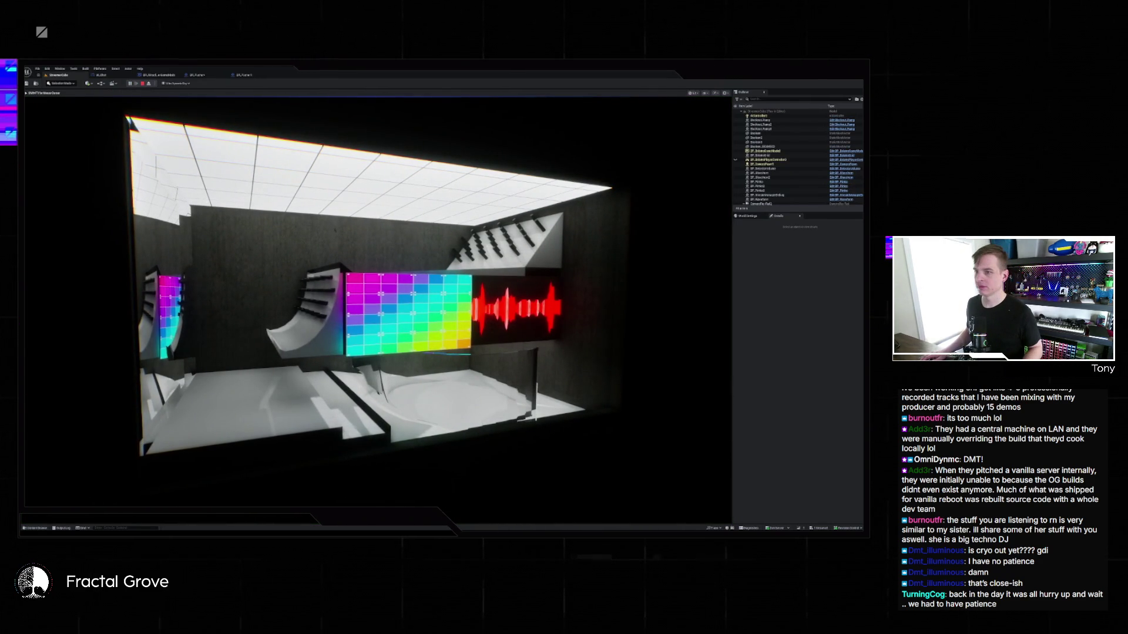
key("F11")
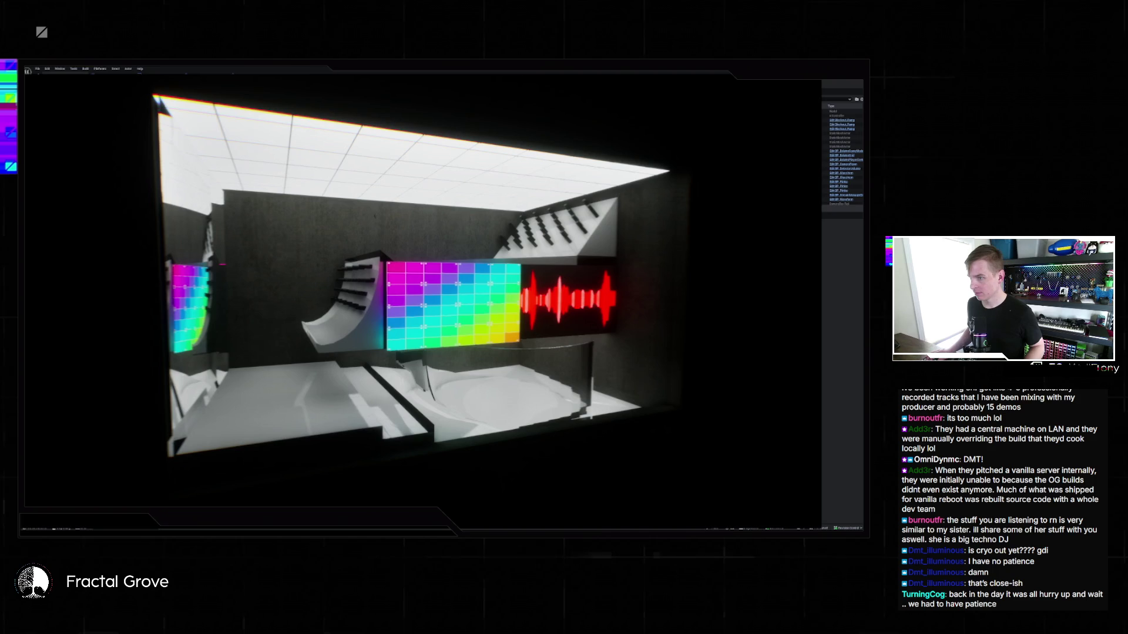
key("F11")
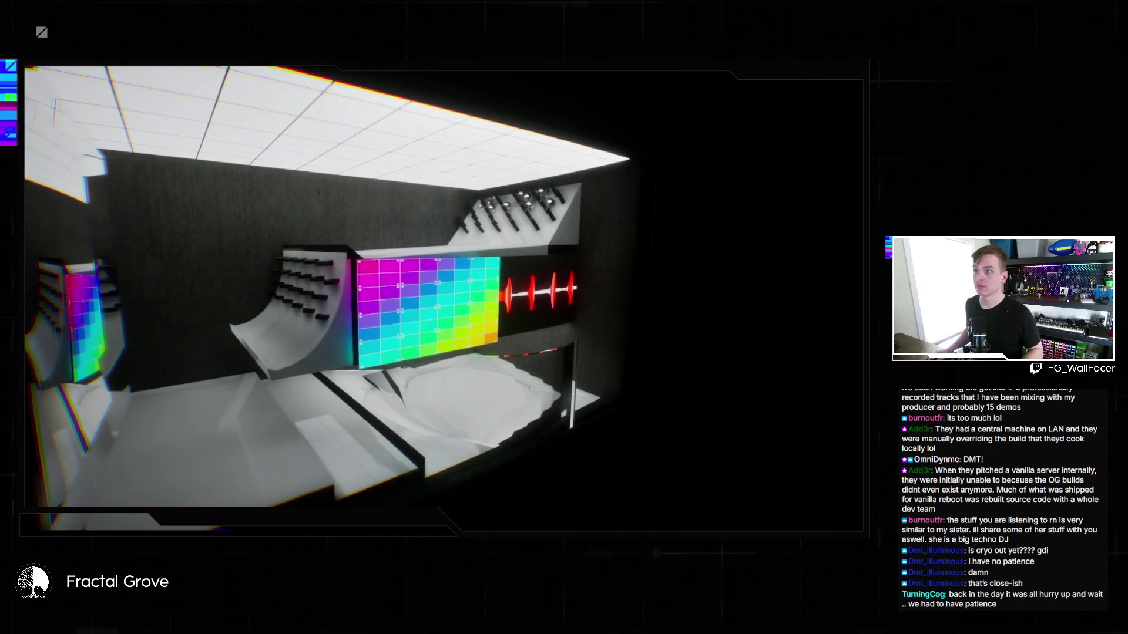
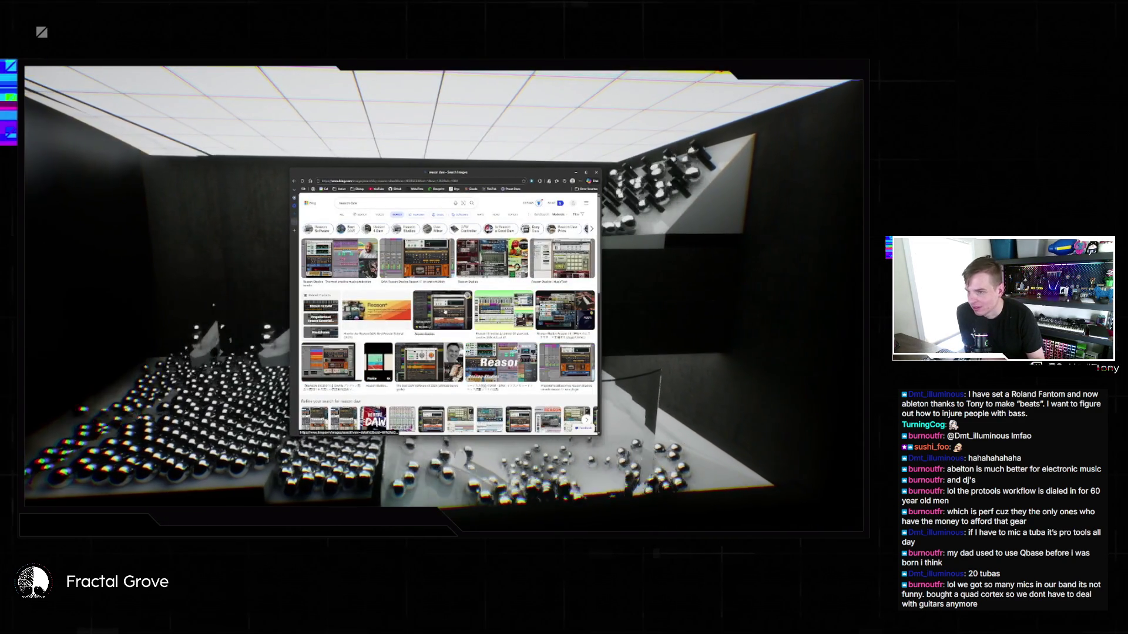
Open the Reason Rack plugin screenshot from the Bing results in the full-screen viewer.
left_click(445, 312)
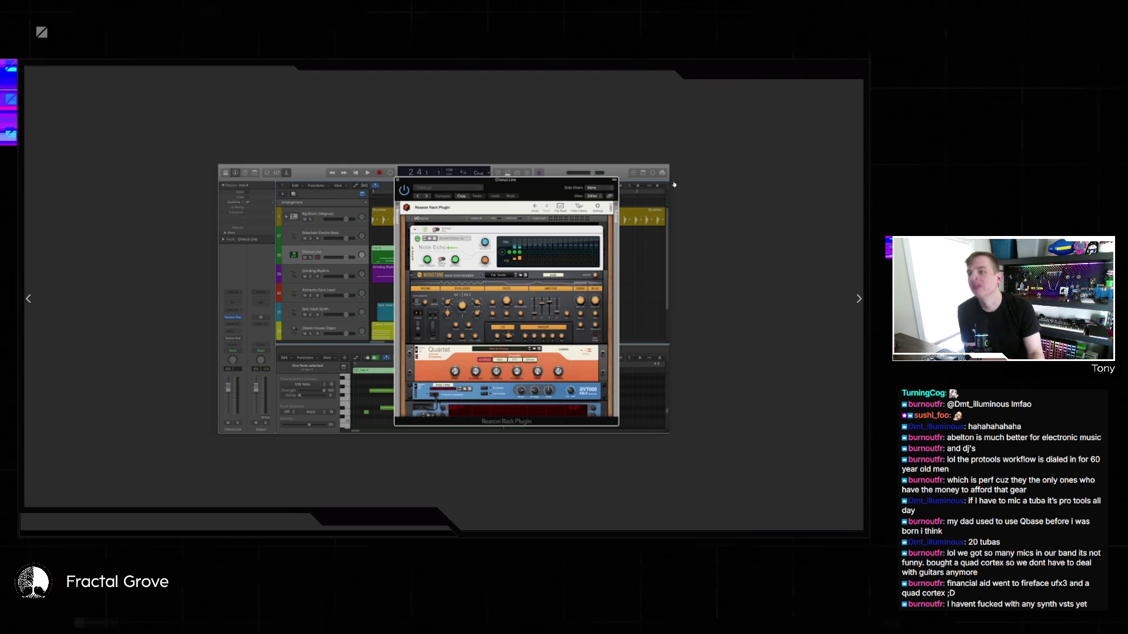
Advance to the Reason Studios rack collage image and exit full-screen viewing.
key("Right")
key("F11")
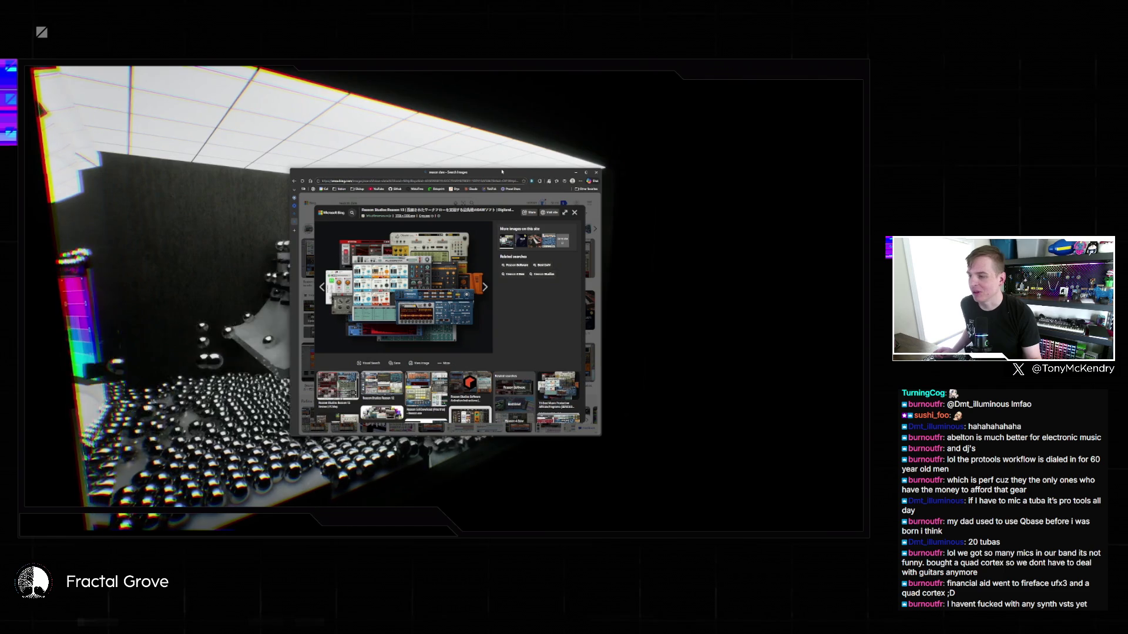
Drag the browser window slightly to the left.
left_click_drag(503, 172, 425, 171)
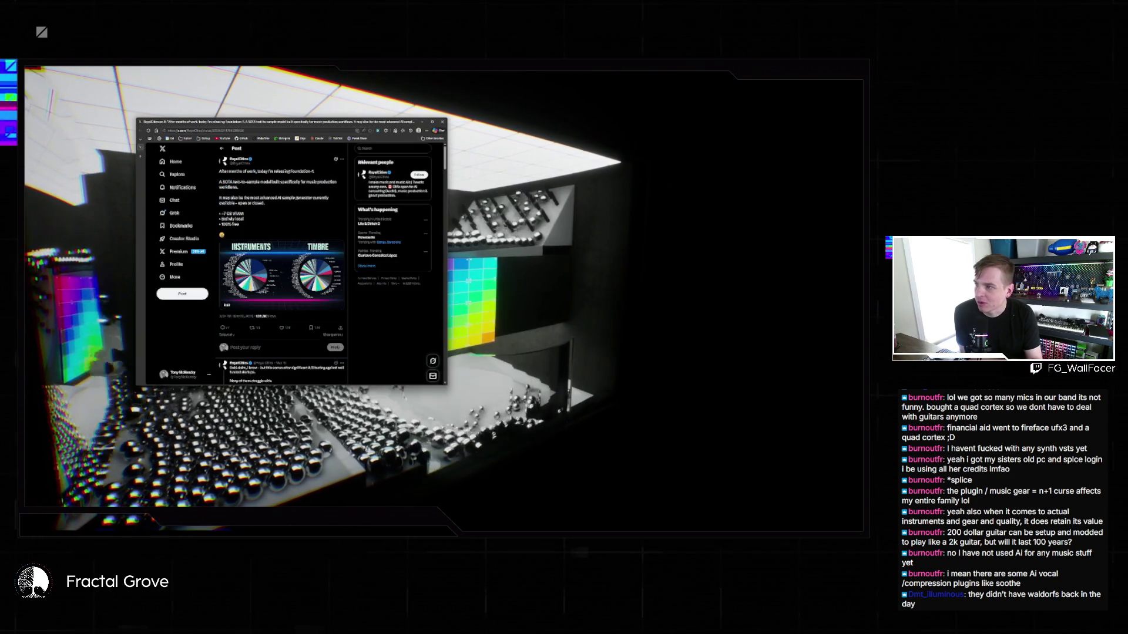
Enlarge the browser window and zoom in on the X Foundation-1 post.
left_click_drag(447, 386, 604, 468)
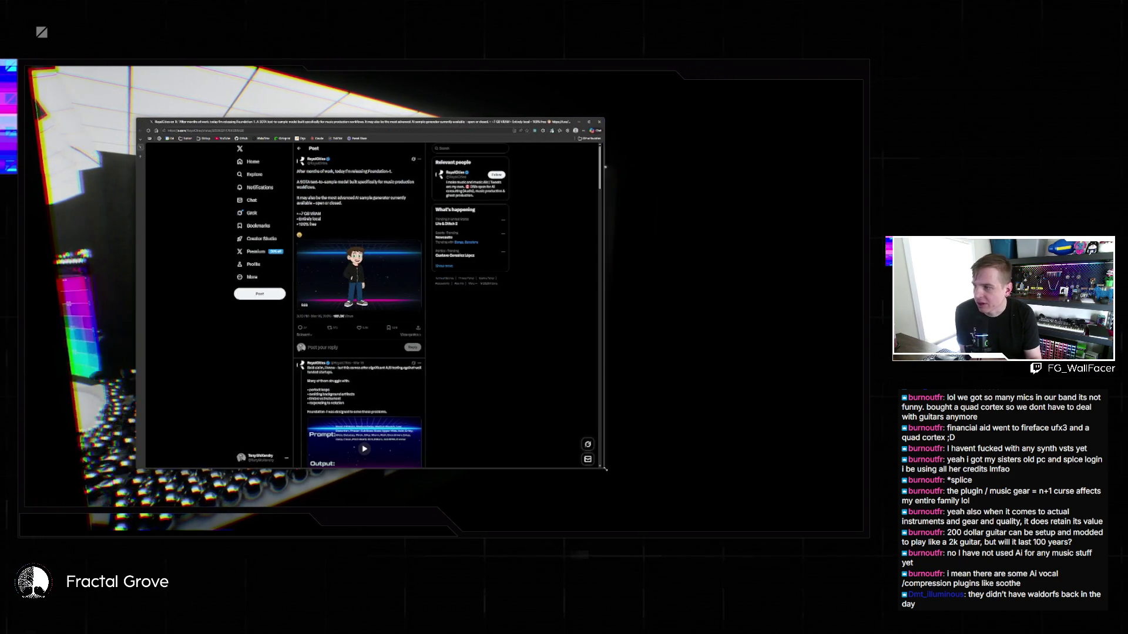
key("ctrl+plus")
key("ctrl+plus")
key("ctrl+plus")
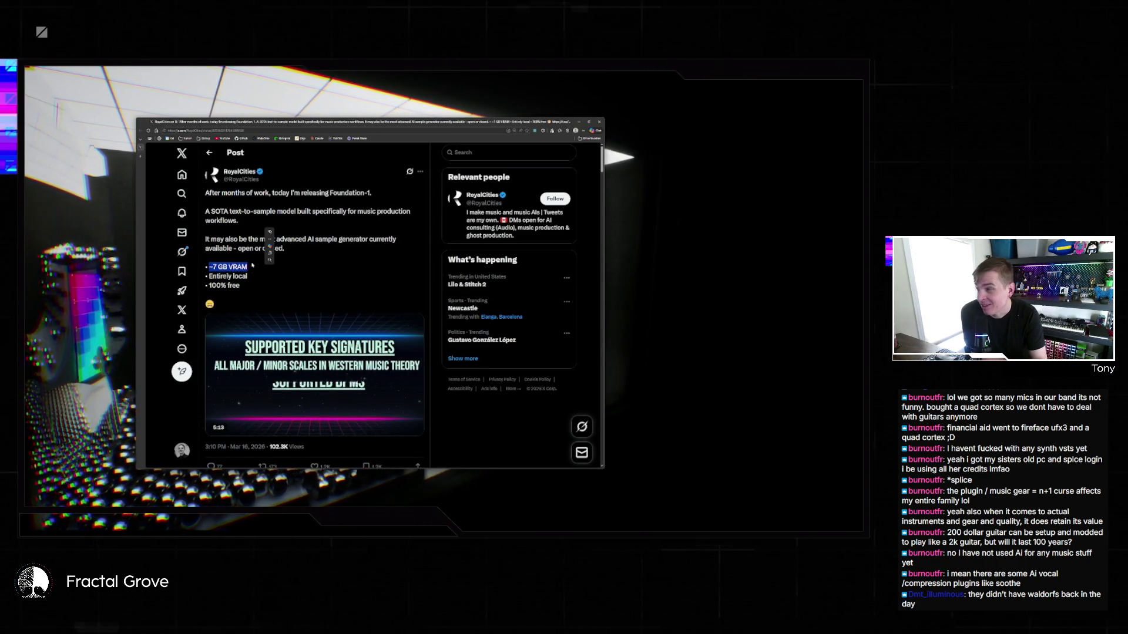
left_click(235, 279)
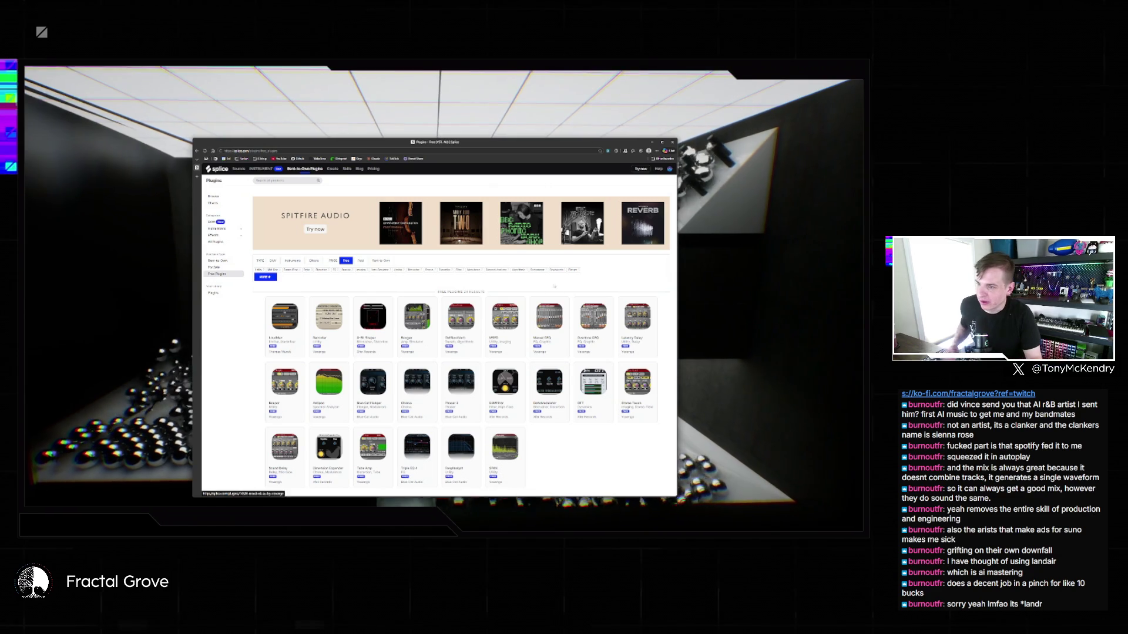
Zoom in on Splice's free-plugins page and scroll through the 24 results, ending at the top.
key("ctrl+plus")
key("ctrl+plus")
key("ctrl+plus")
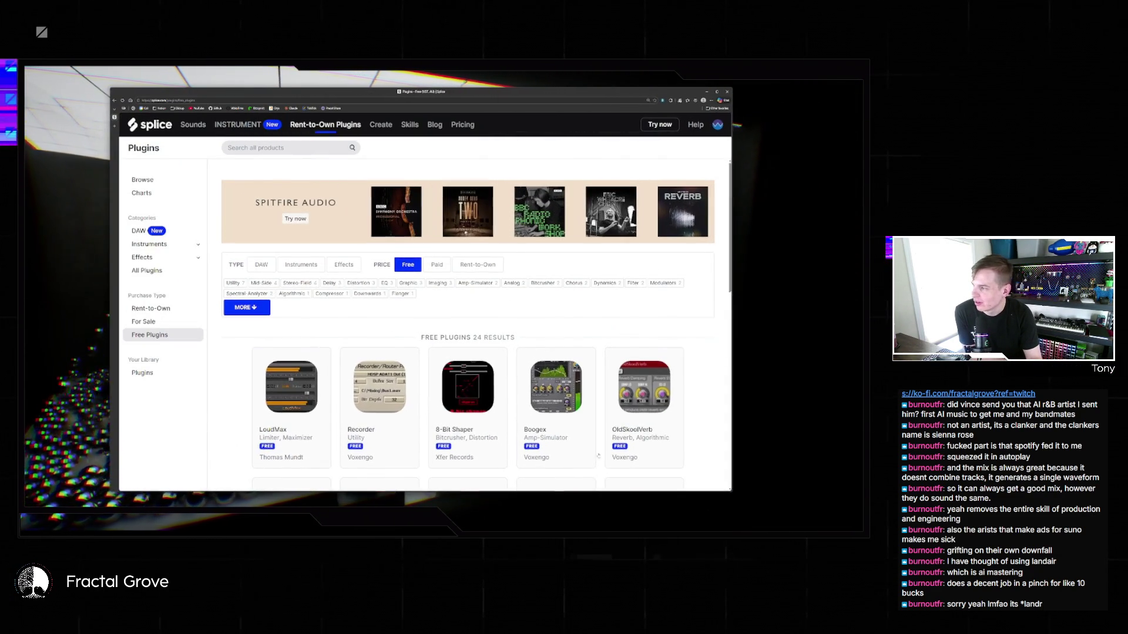
scroll(562, 307, "down", 5)
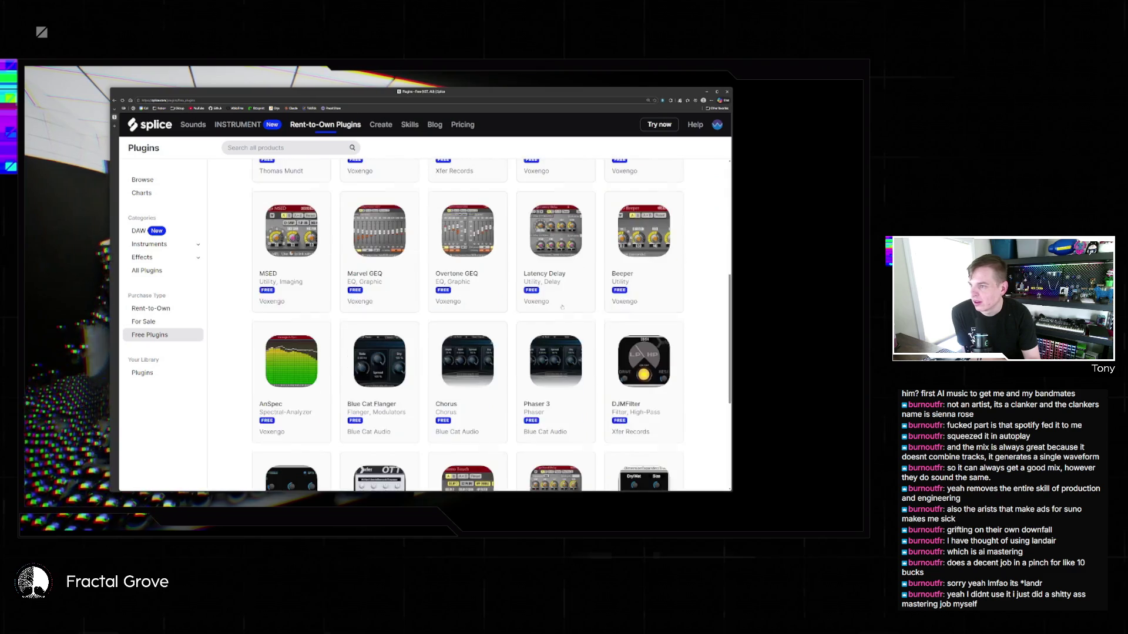
scroll(562, 307, "down", 4)
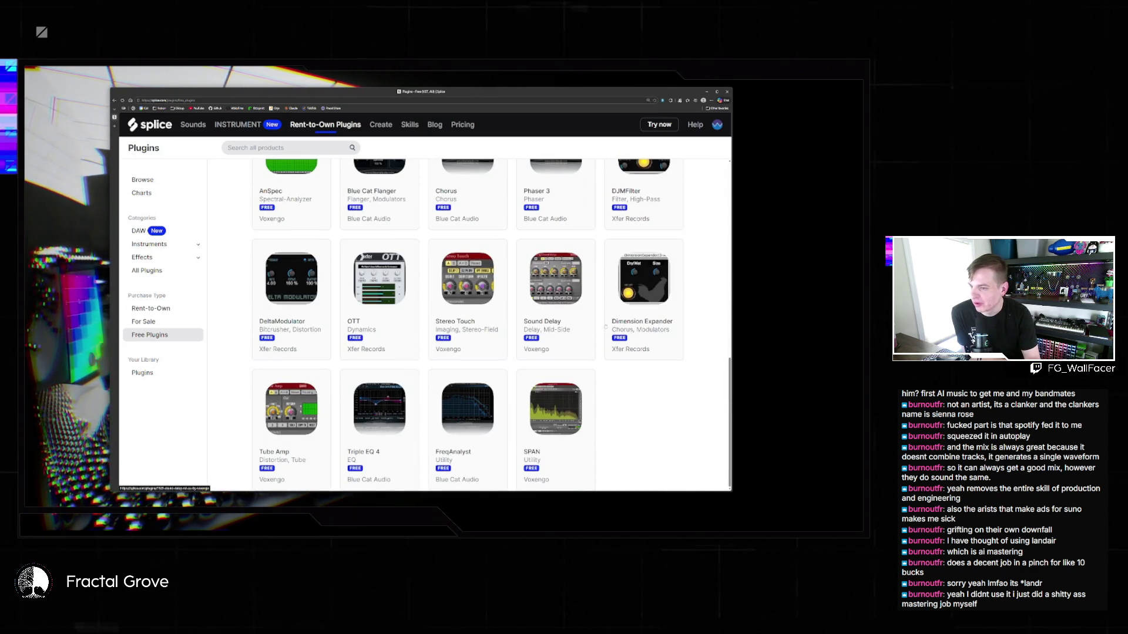
scroll(327, 320, "up", 1)
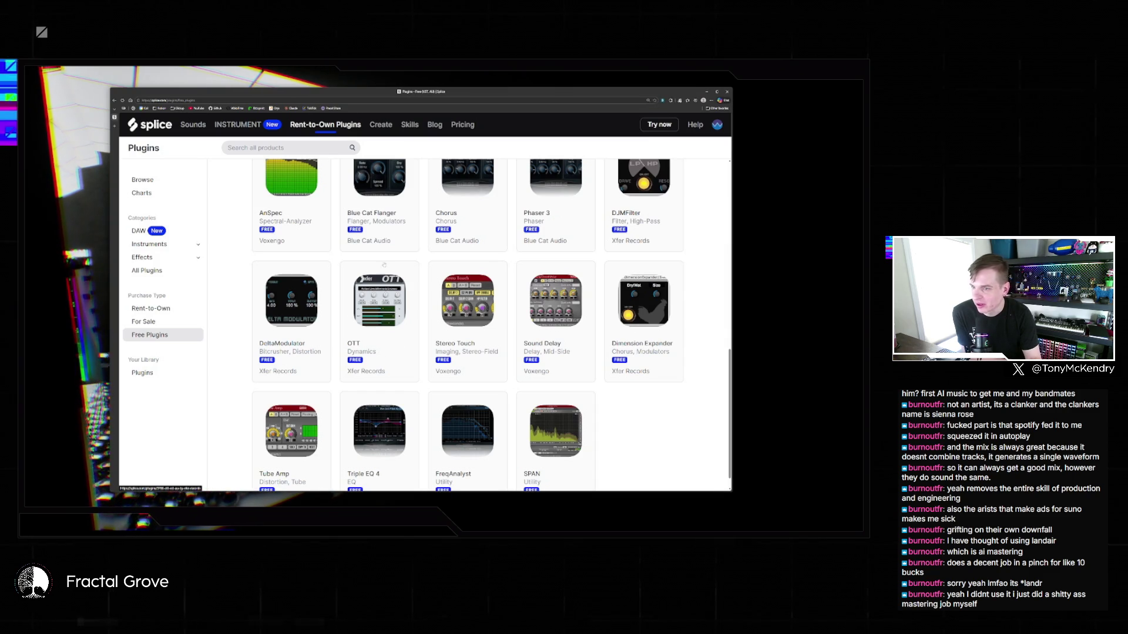
scroll(384, 265, "up", 1)
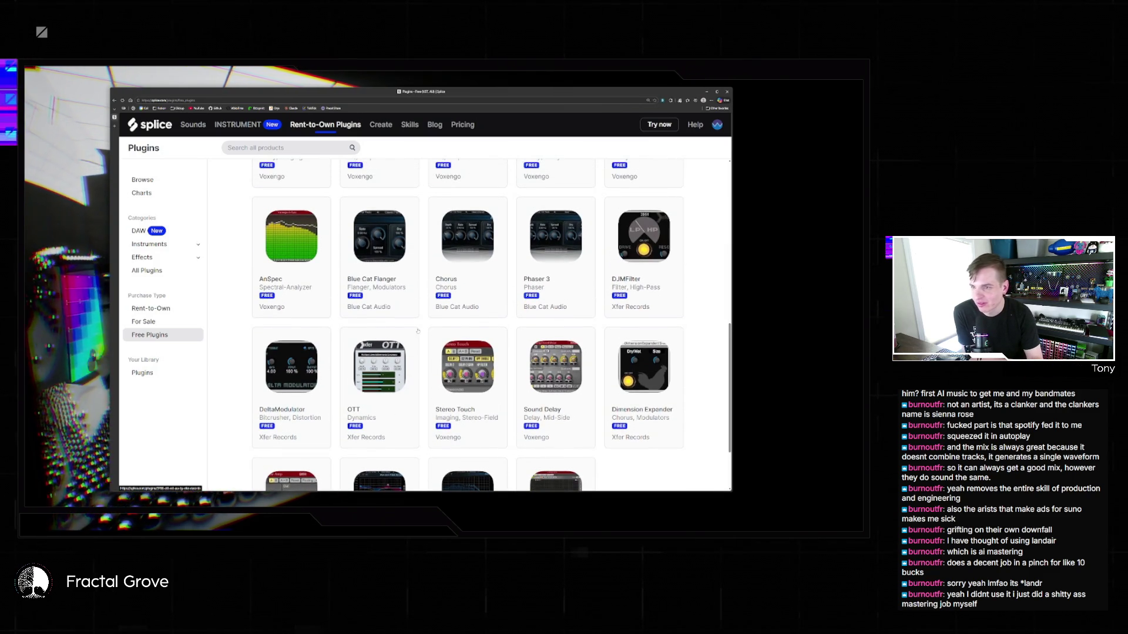
scroll(374, 336, "up", 6)
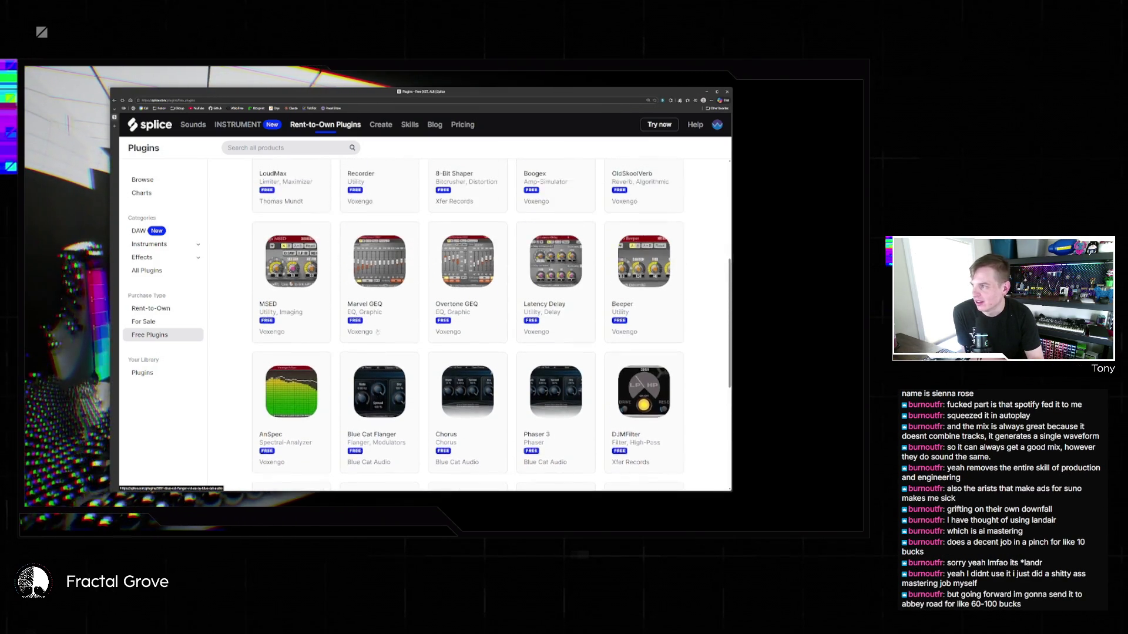
scroll(375, 337, "up", 2)
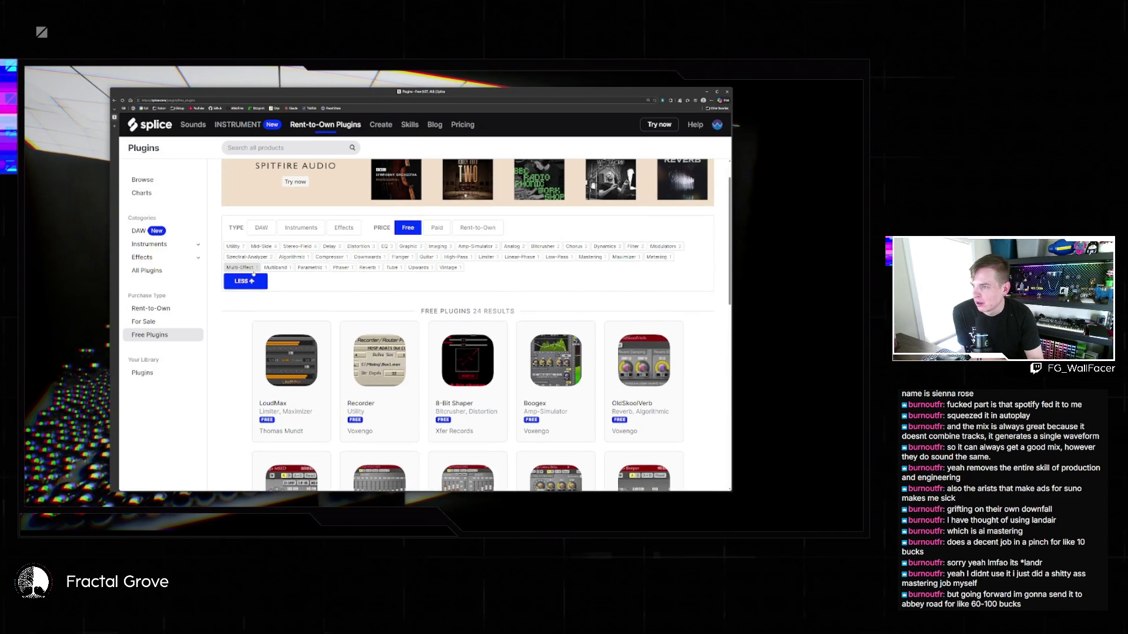
scroll(461, 297, "down", 4)
scroll(462, 298, "down", 5)
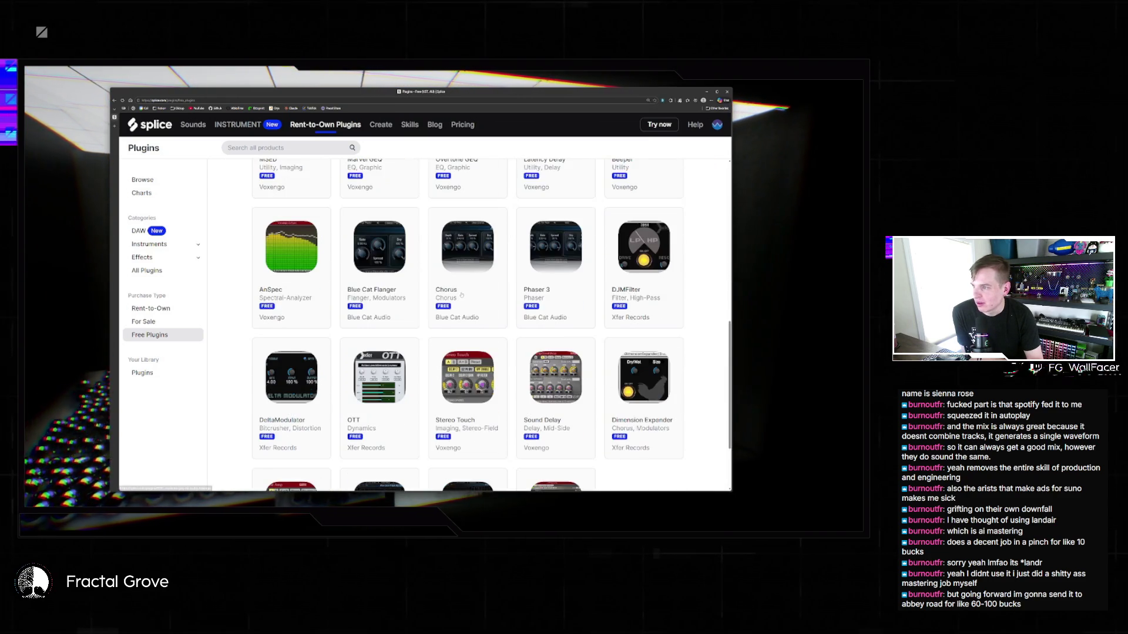
scroll(460, 299, "down", 2)
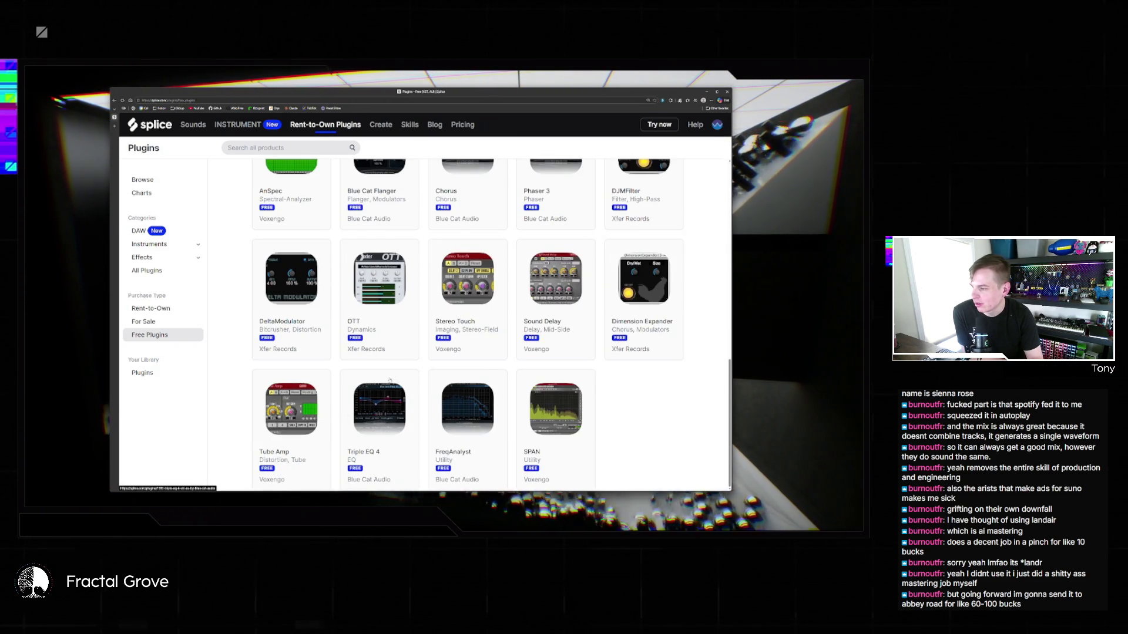
scroll(389, 380, "up", 2)
scroll(289, 243, "up", 1)
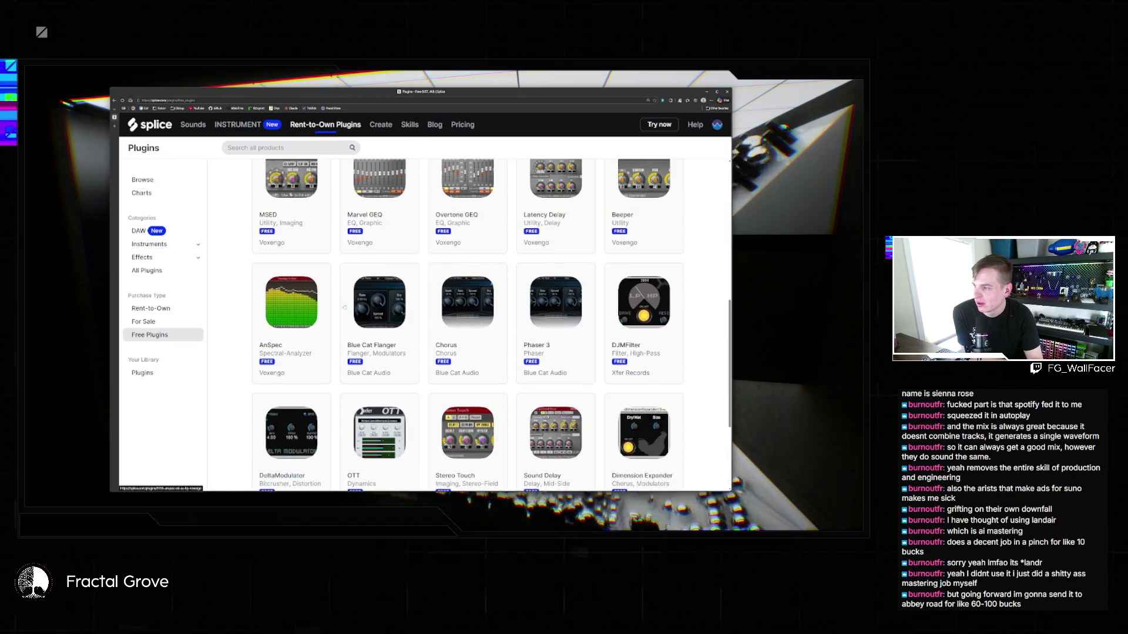
scroll(344, 306, "up", 2)
scroll(326, 406, "up", 2)
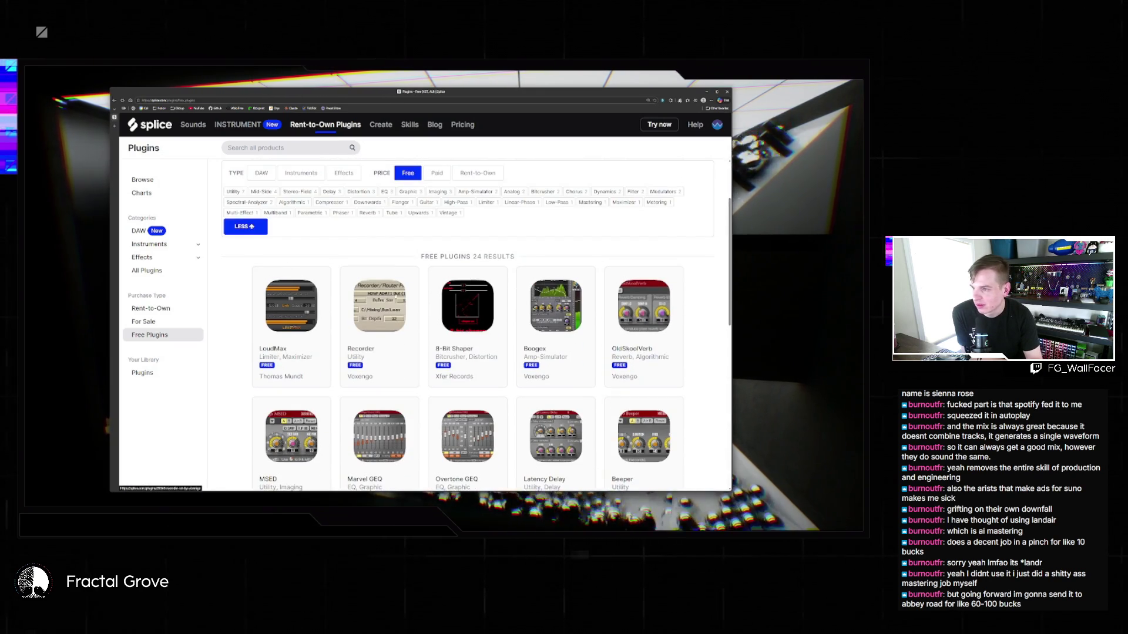
scroll(653, 322, "down", 3)
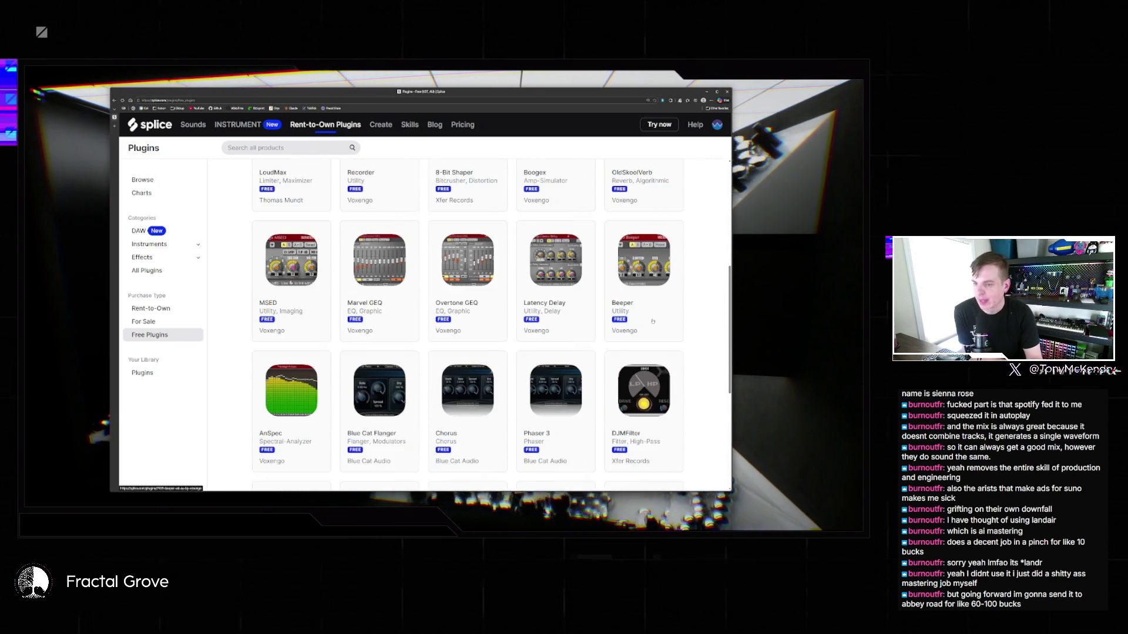
scroll(407, 246, "up", 5)
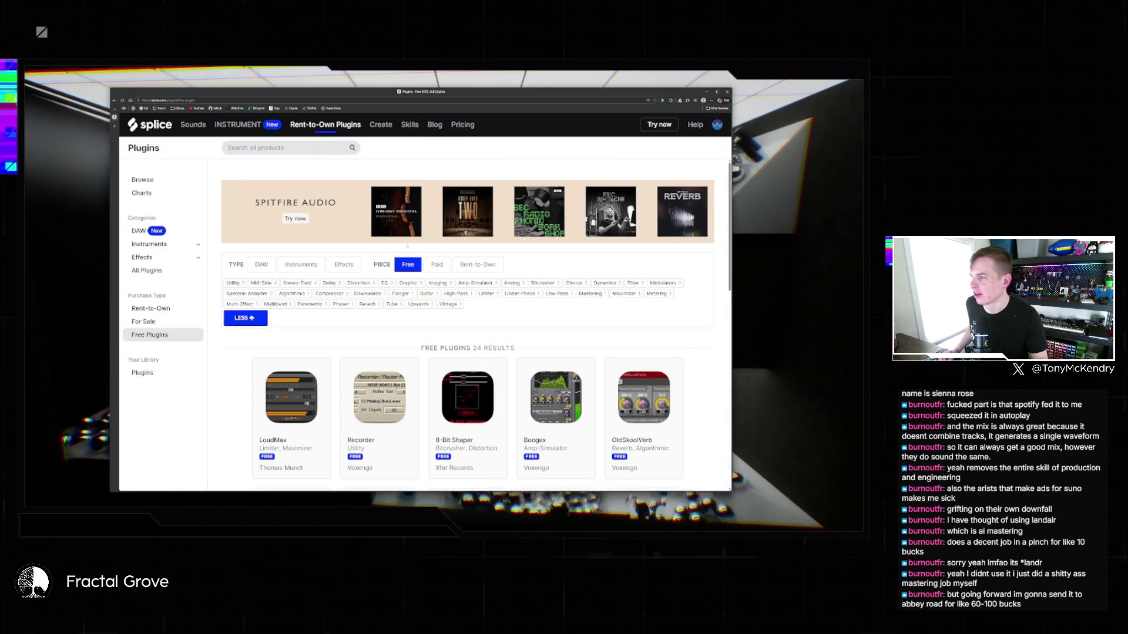
Filter Splice to instrument plugins of any price, then close the browser.
left_click(300, 264)
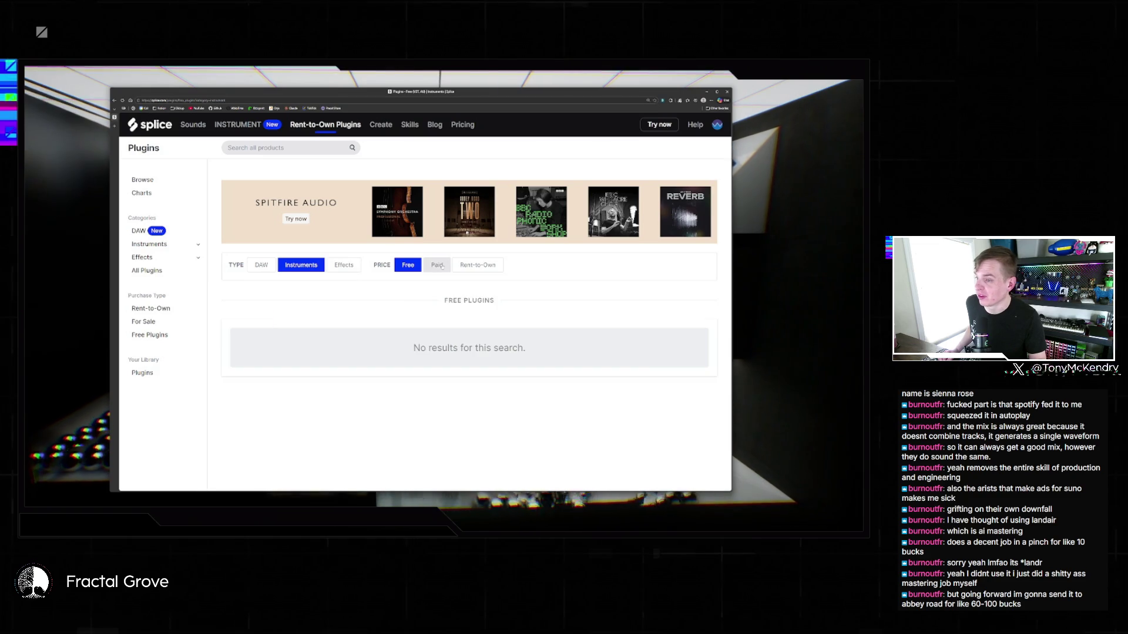
left_click(149, 244)
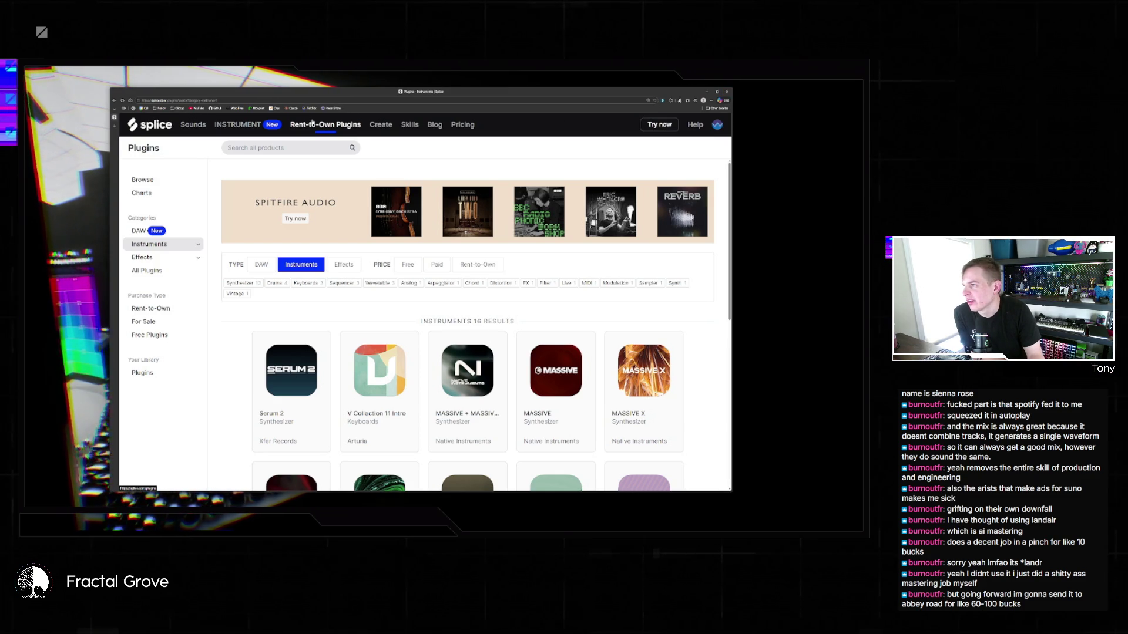
left_click(727, 92)
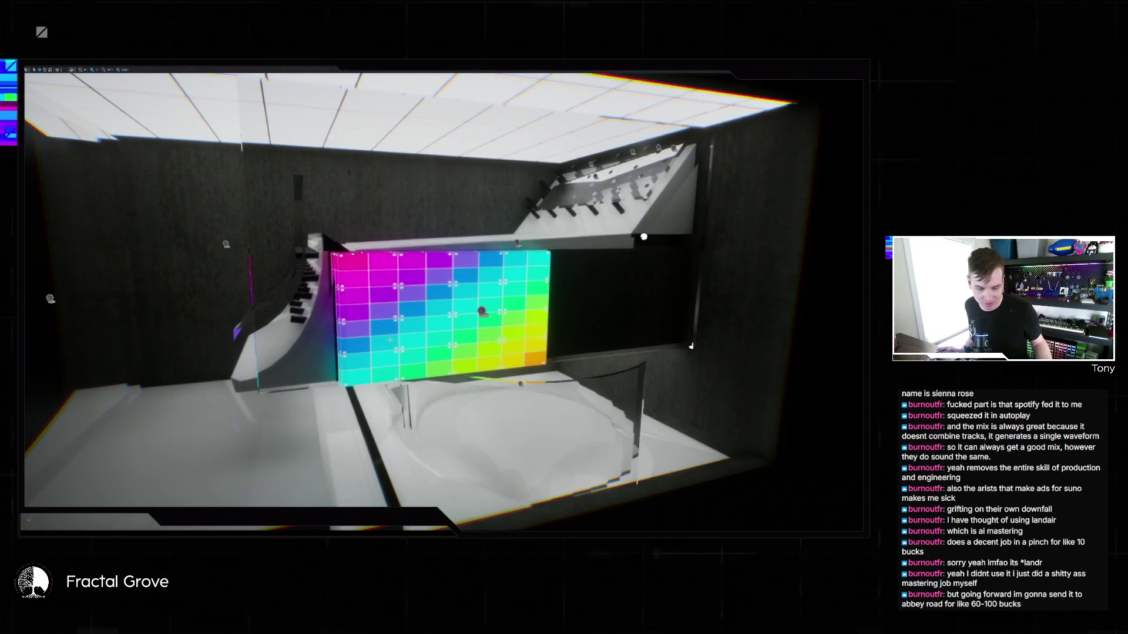
Exit full-screen mode so the editor panels surround the concert-hall viewport again.
key("F11")
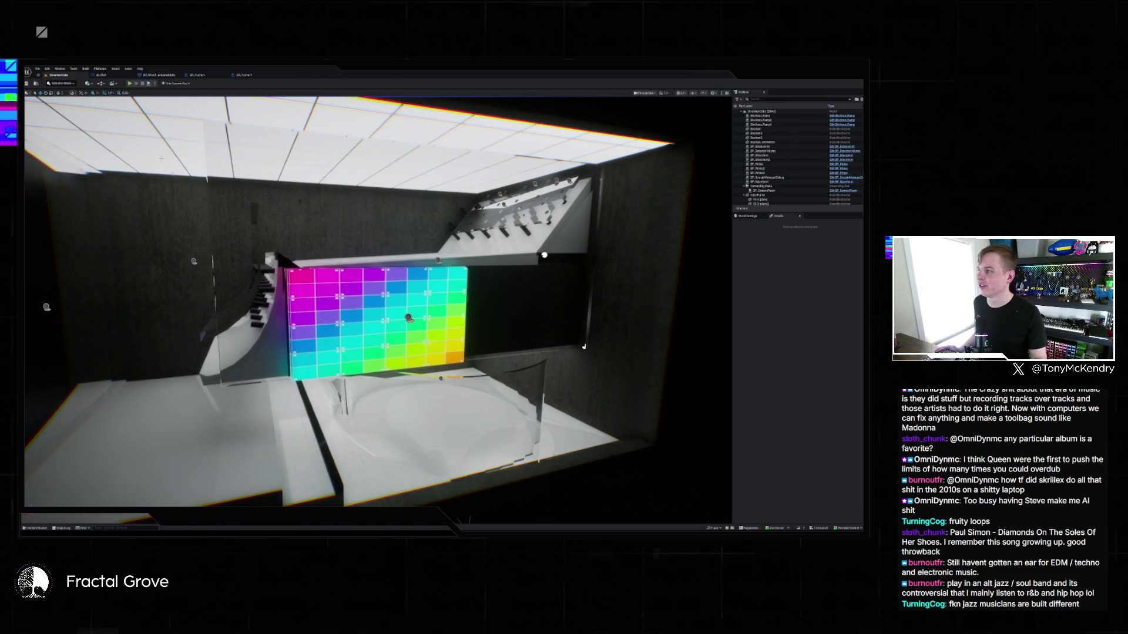
Open the dark pegboard venue level from File > Recent Levels.
left_click(37, 69)
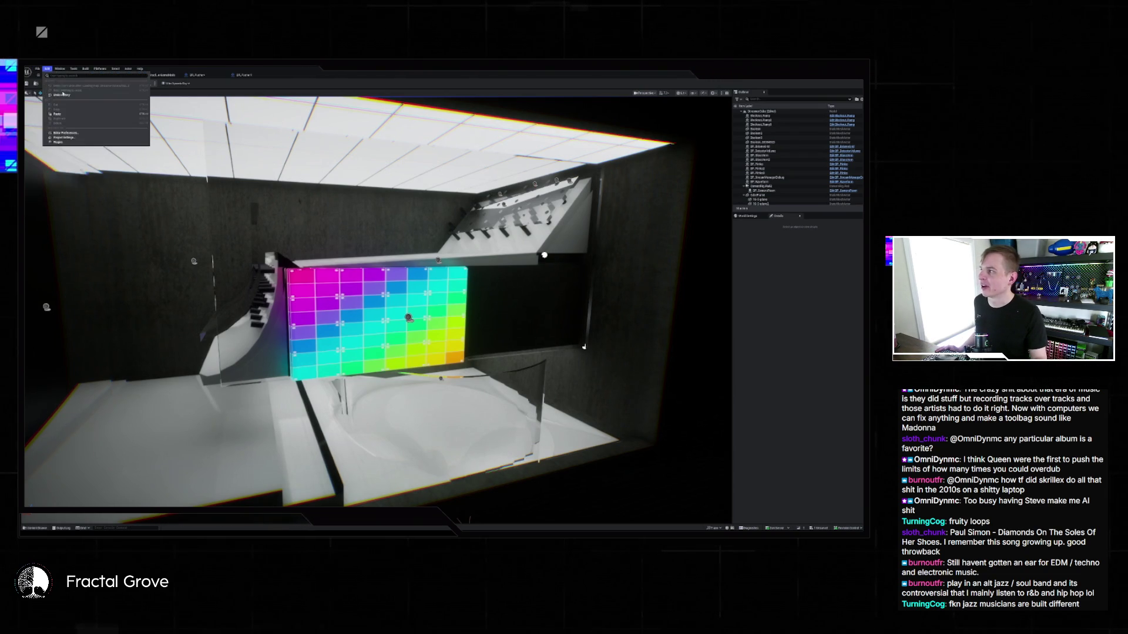
left_click(37, 69)
mouse_move(70, 100)
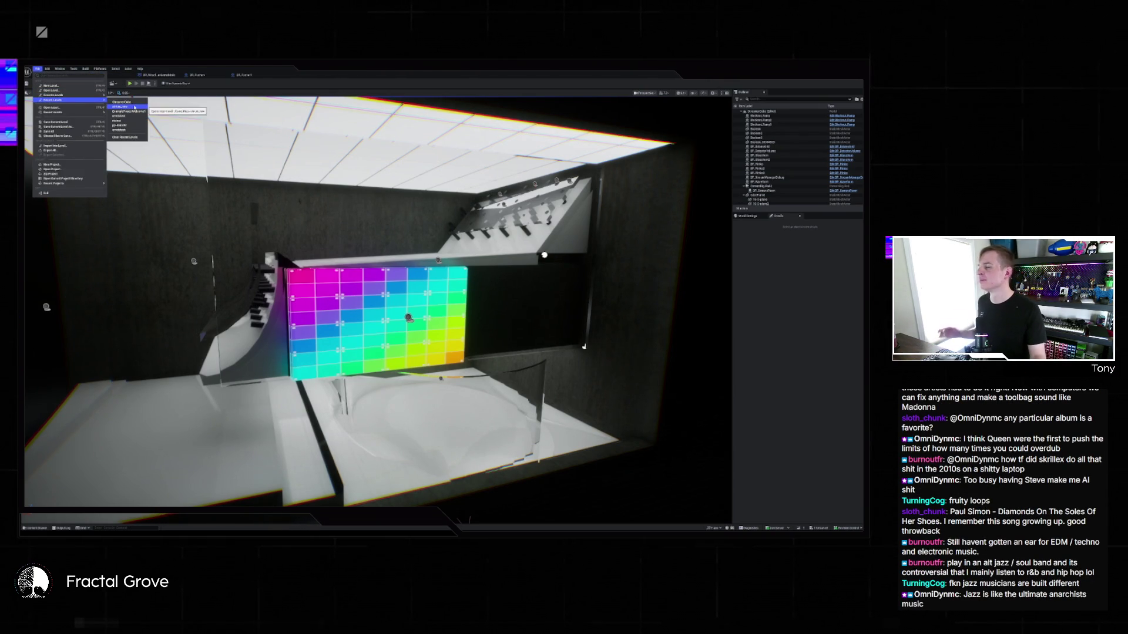
left_click(134, 108)
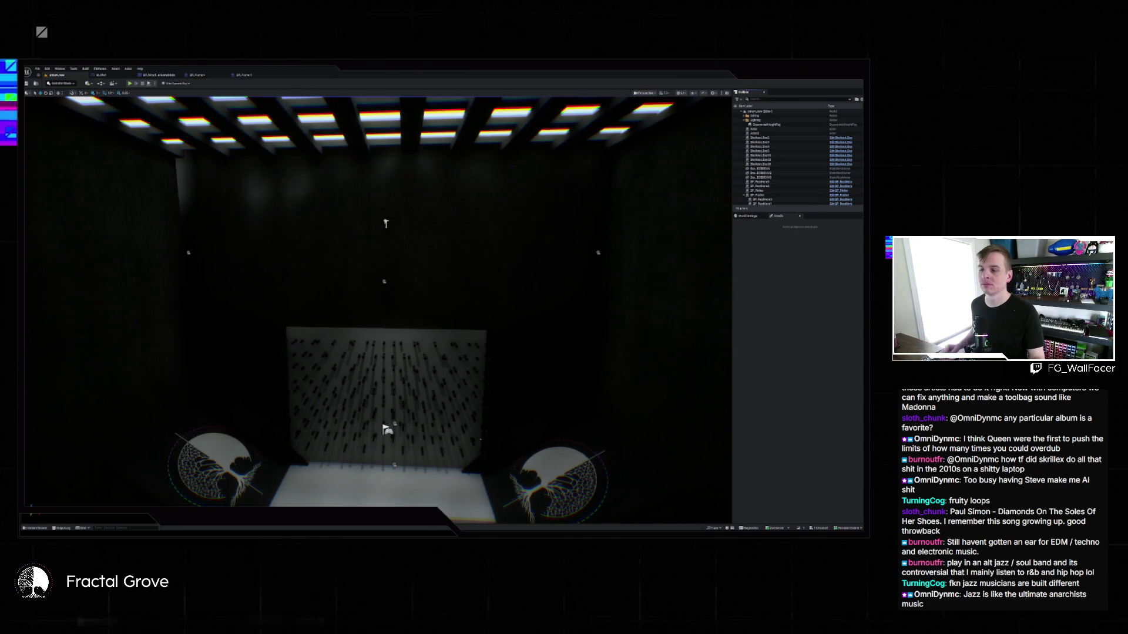
Look around the dark room and select BP_Fader in the Outliner.
key("Right")
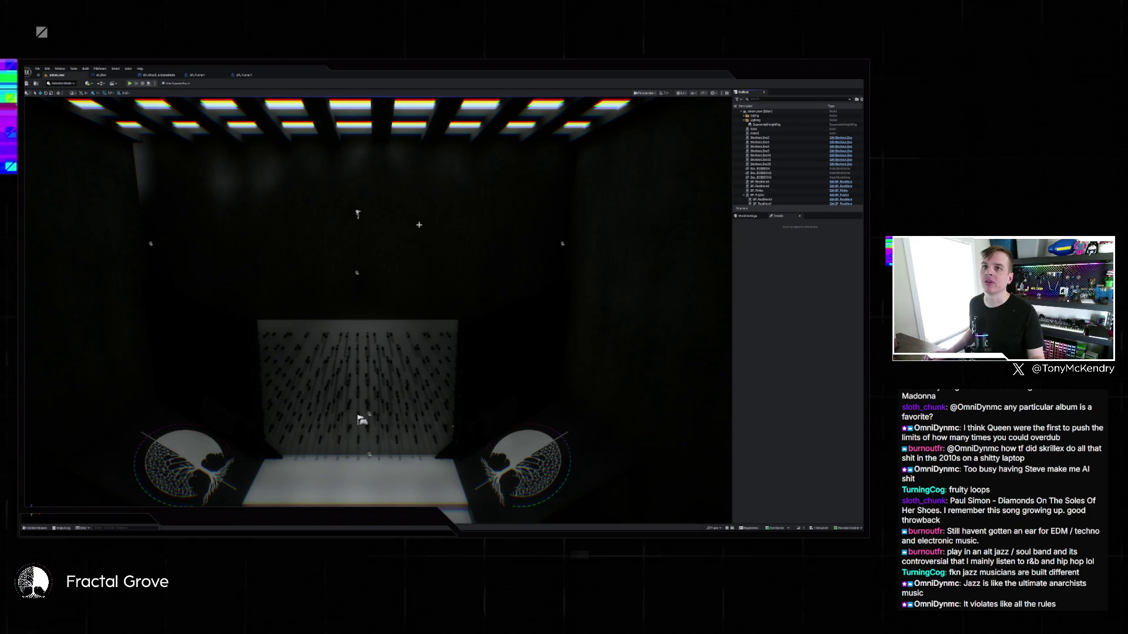
left_click_drag(429, 222, 376, 224)
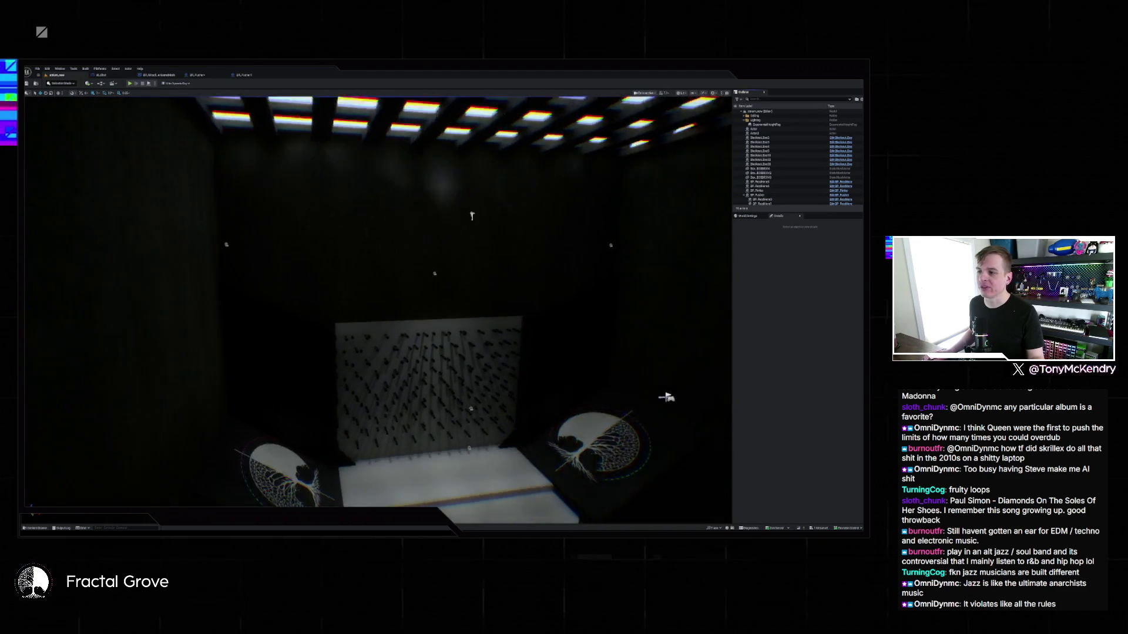
left_click_drag(472, 312, 546, 309)
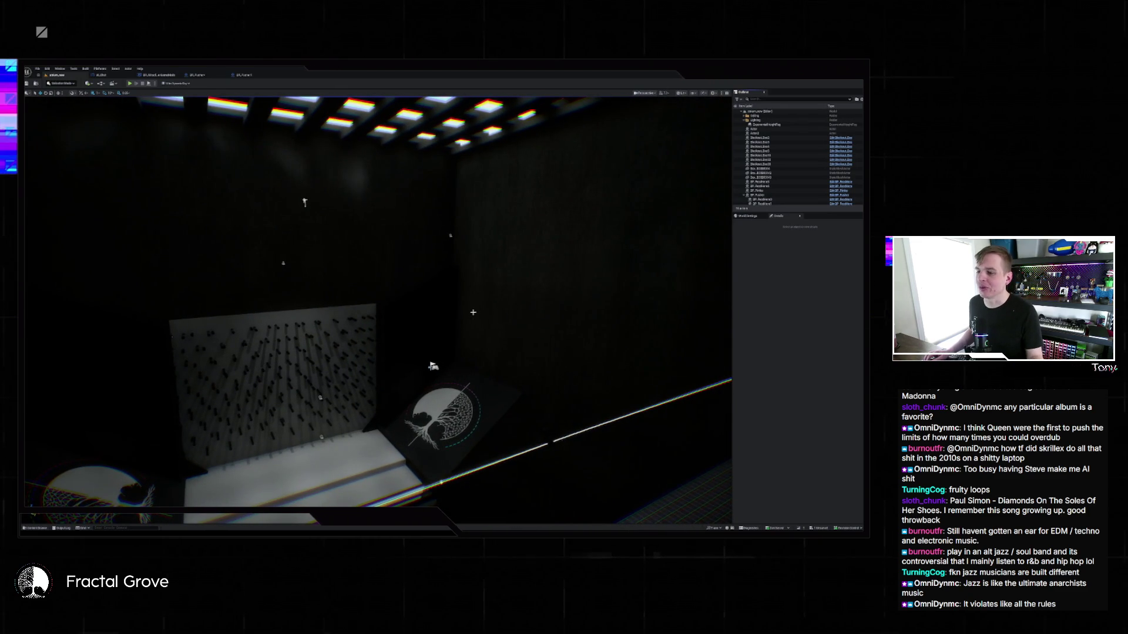
left_click(776, 195)
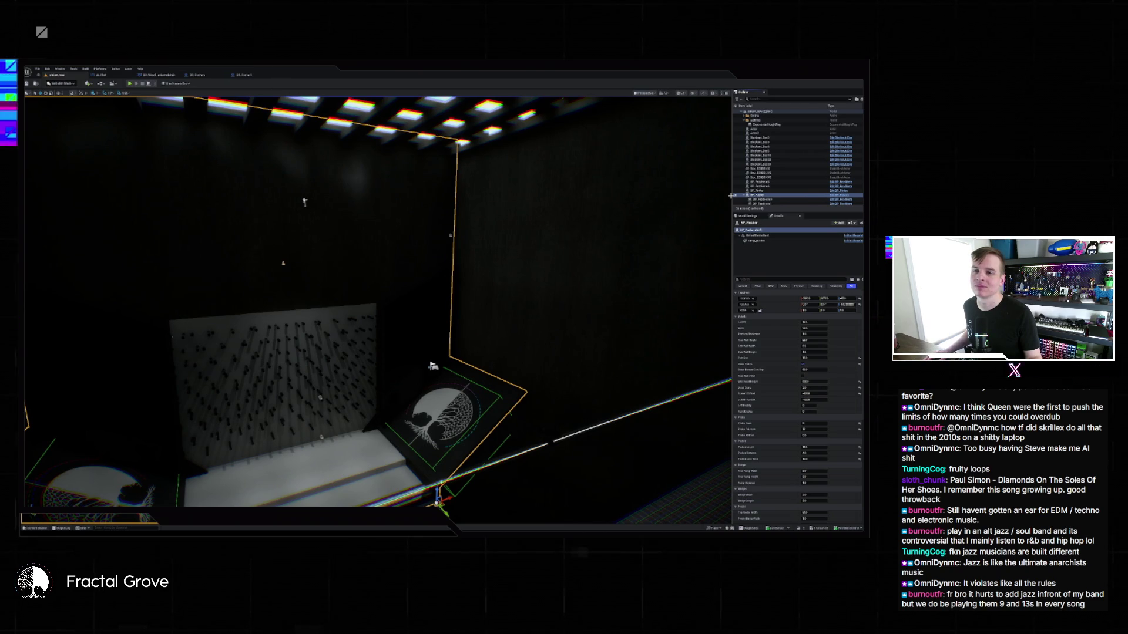
Hide the pusher tree platform and other actors, then frame a side view of the peg wall.
left_click(735, 195)
left_click(735, 199)
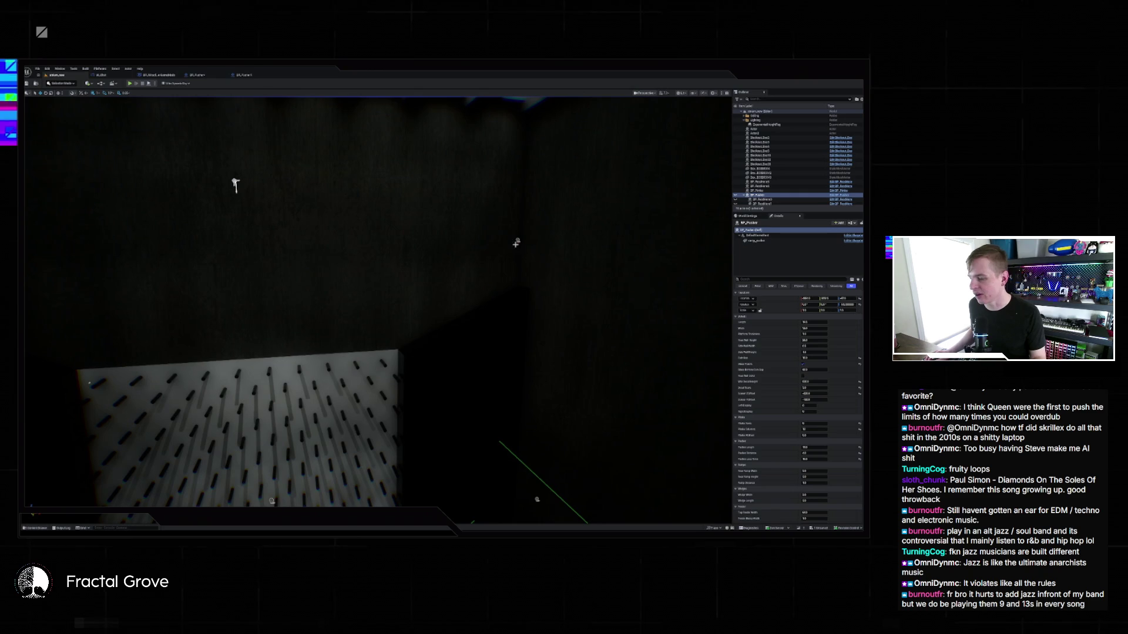
key("f")
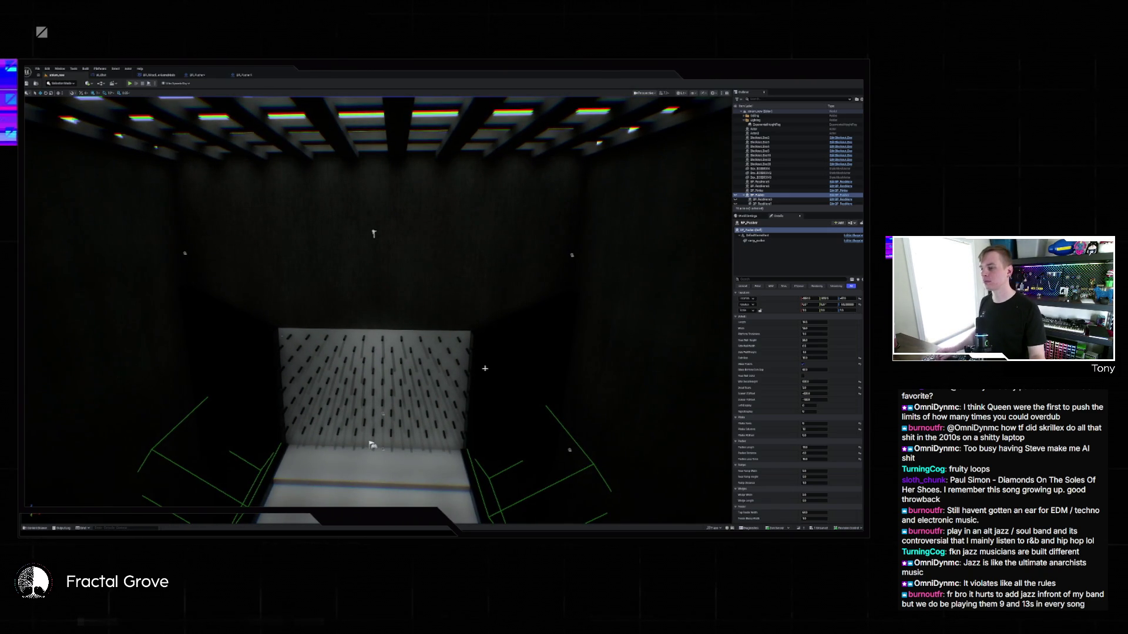
mouse_move(485, 368)
left_mouse_down()
mouse_move(411, 388)
mouse_move(351, 370)
mouse_move(359, 343)
mouse_move(488, 370)
left_mouse_up()
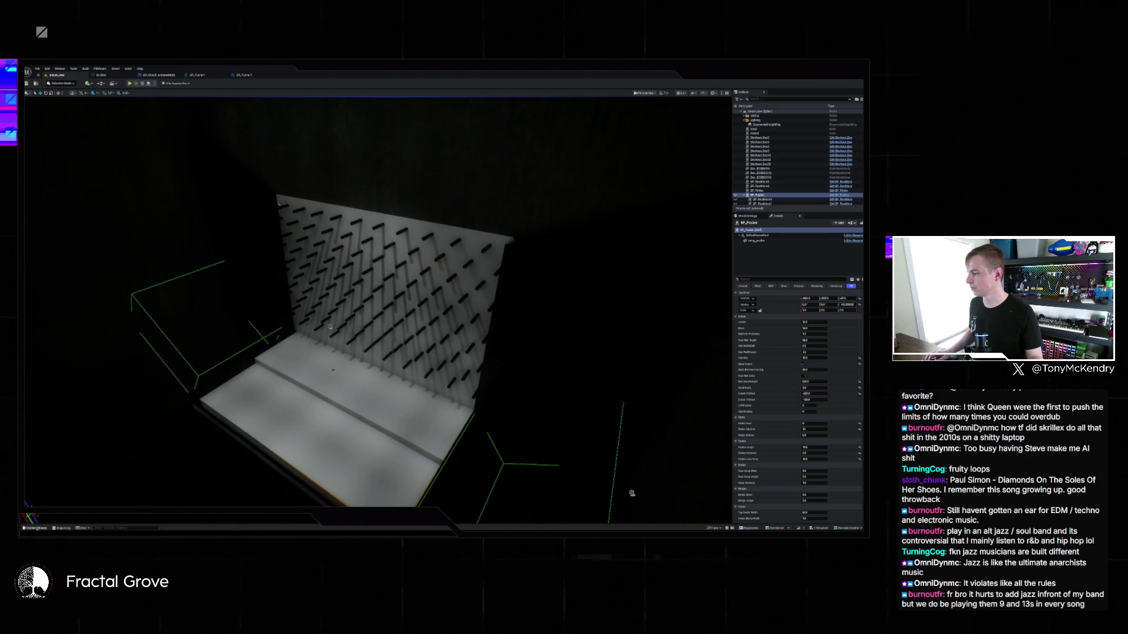
Search the Content Drawer for 'p', then close it.
left_click(36, 528)
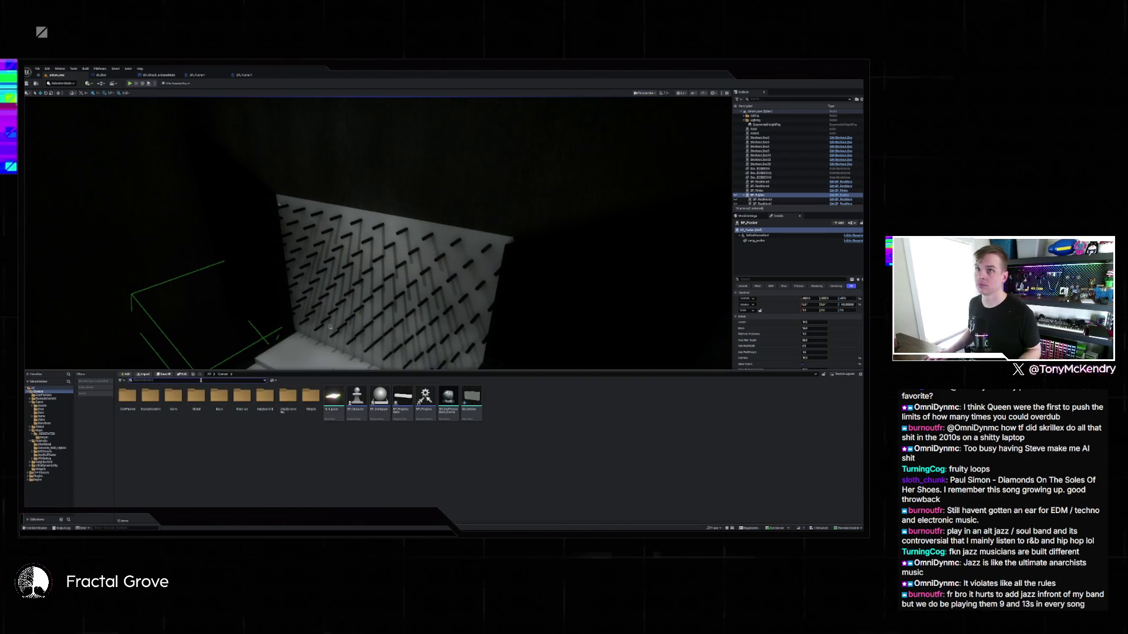
type("plane")
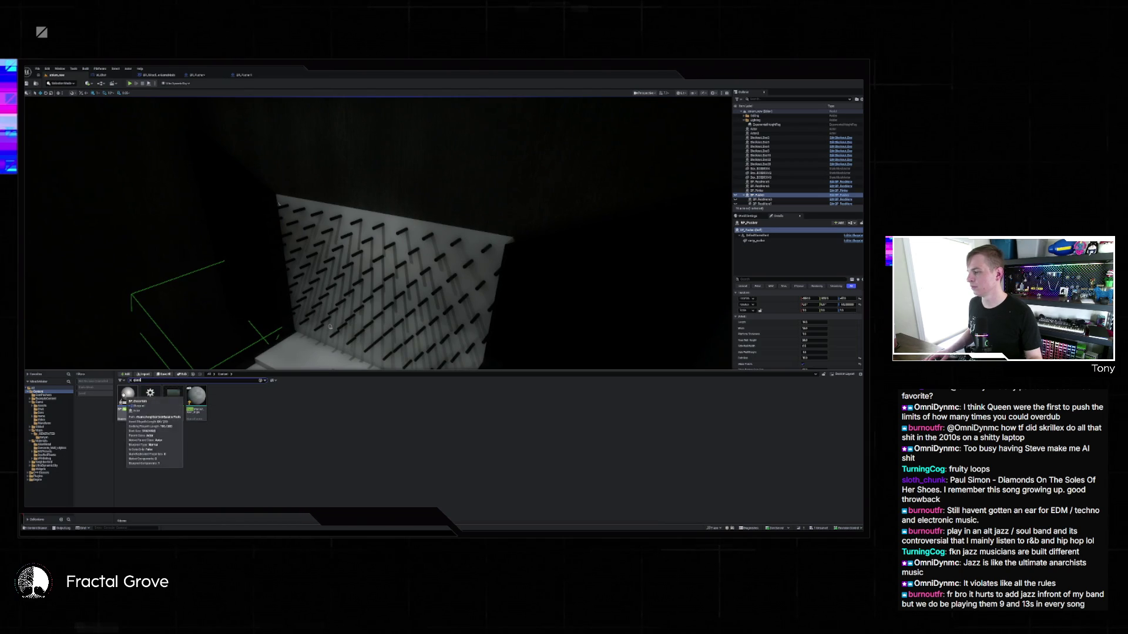
key("ctrl+space")
Select and focus the actor on the stage floor, then fly along the peg wall.
left_click(350, 360)
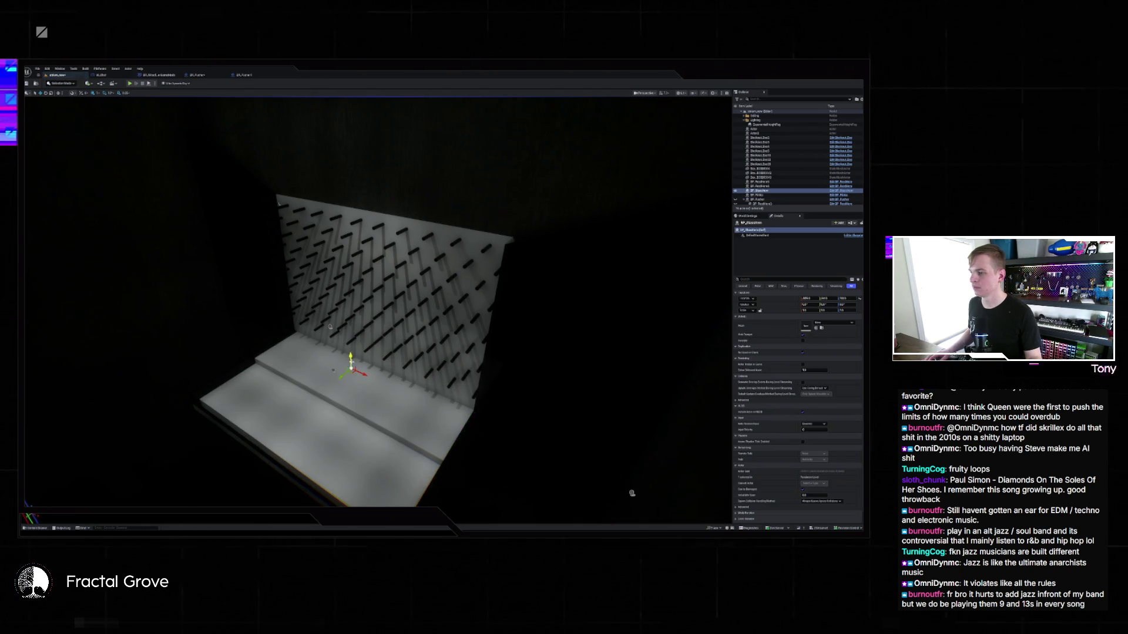
key("f")
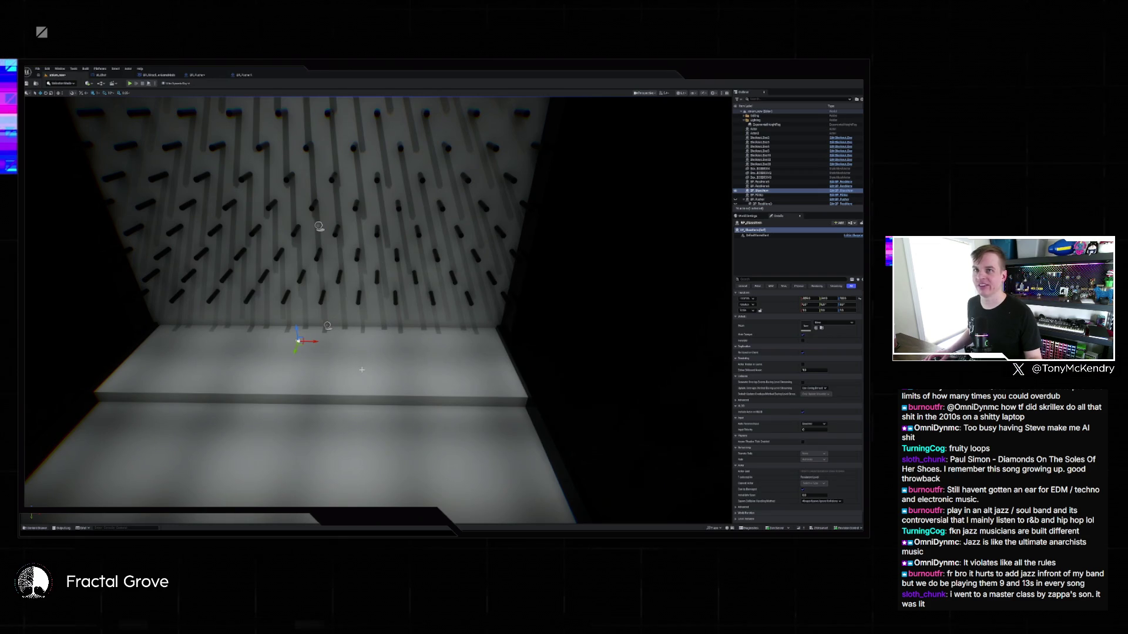
scroll(328, 369, "up", 5)
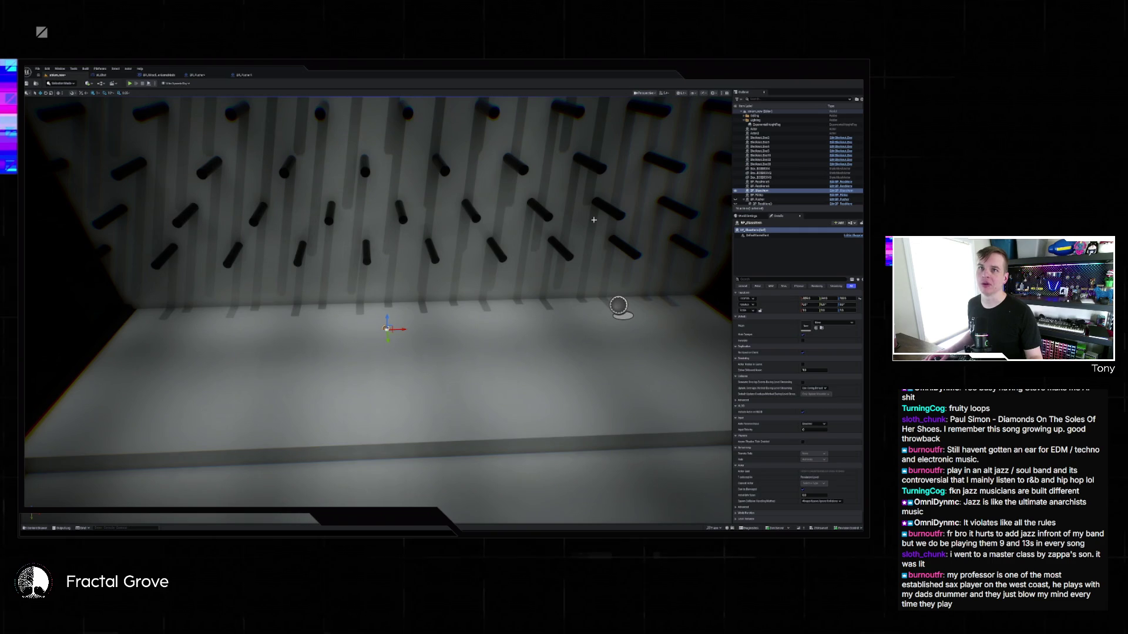
mouse_move(497, 213)
left_mouse_down()
mouse_move(446, 216)
mouse_move(497, 214)
left_mouse_up()
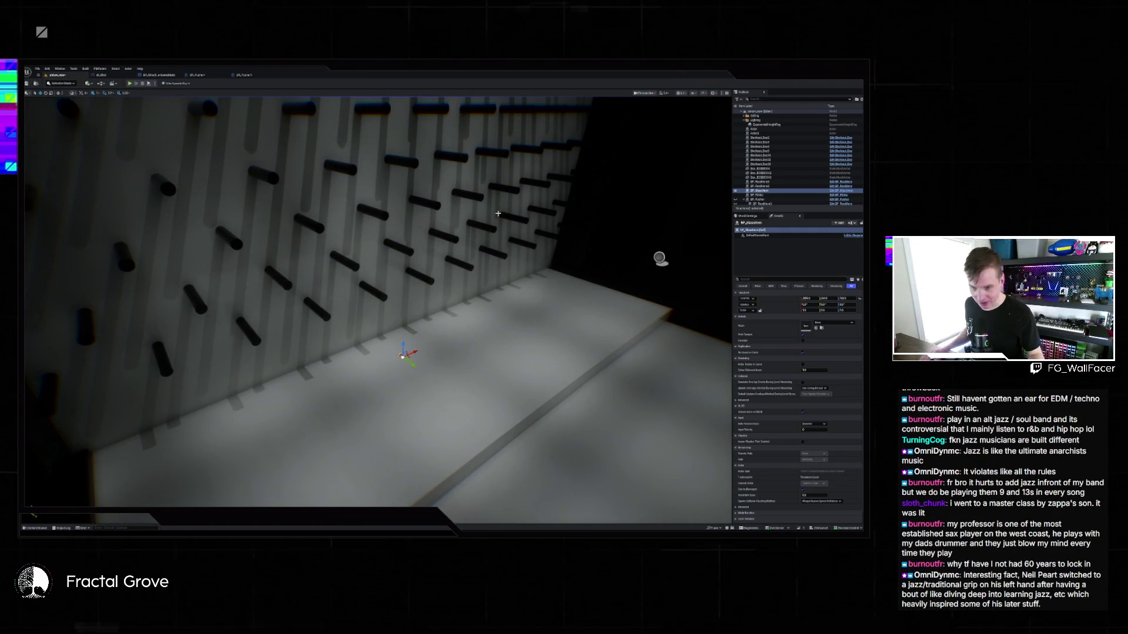
mouse_move(472, 267)
left_mouse_down()
mouse_move(448, 294)
mouse_move(284, 281)
left_mouse_up()
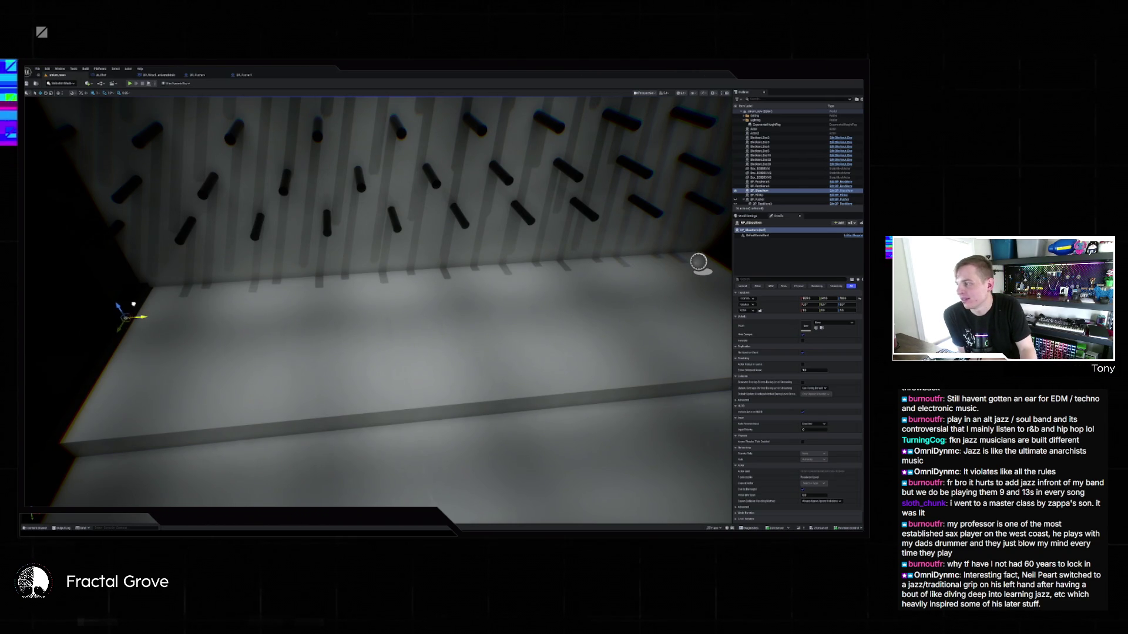
Nudge the corner actor slightly along X and turn the view toward the peg wall.
left_click_drag(134, 304, 145, 303)
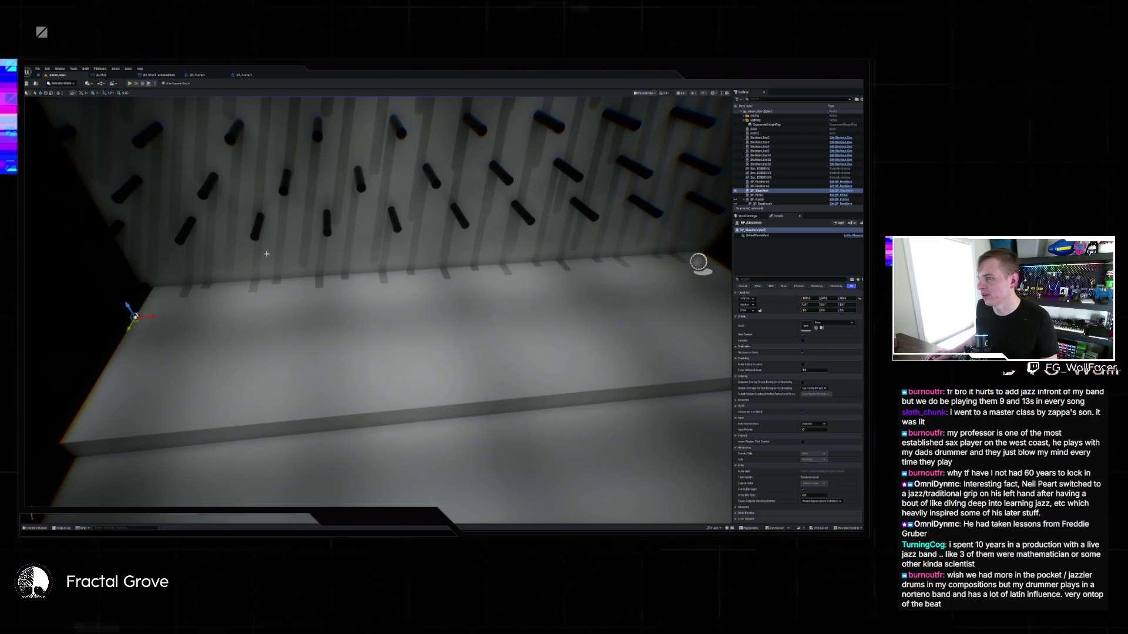
left_click_drag(292, 253, 235, 245)
left_click_drag(281, 288, 281, 288)
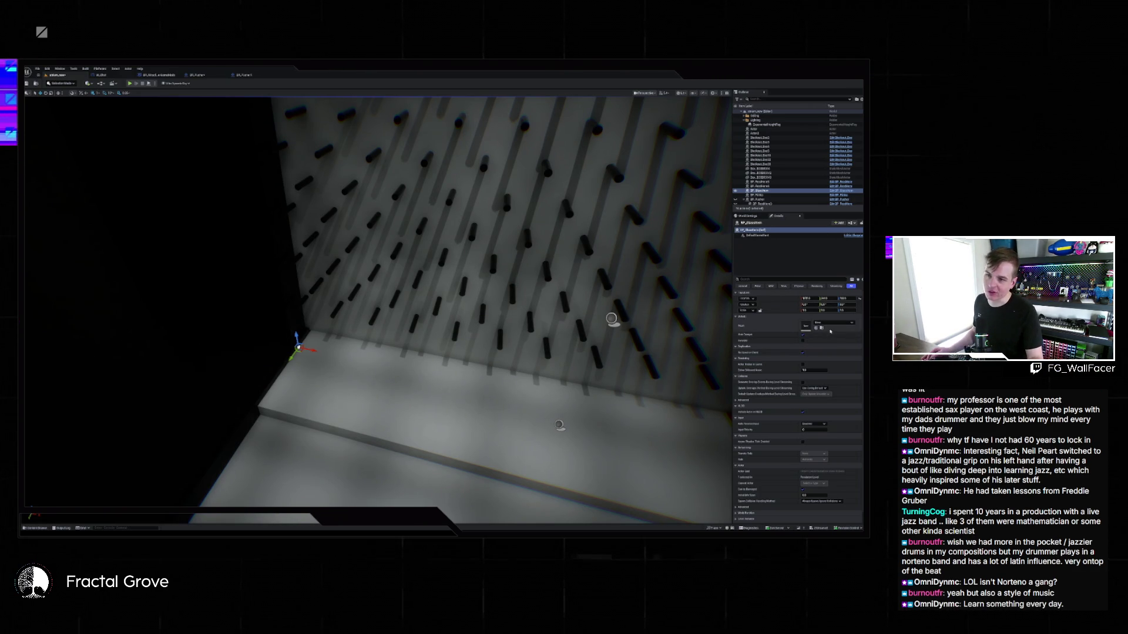
Frame the pegboard wall, then select the black Box actor standing beside the stage.
key("f")
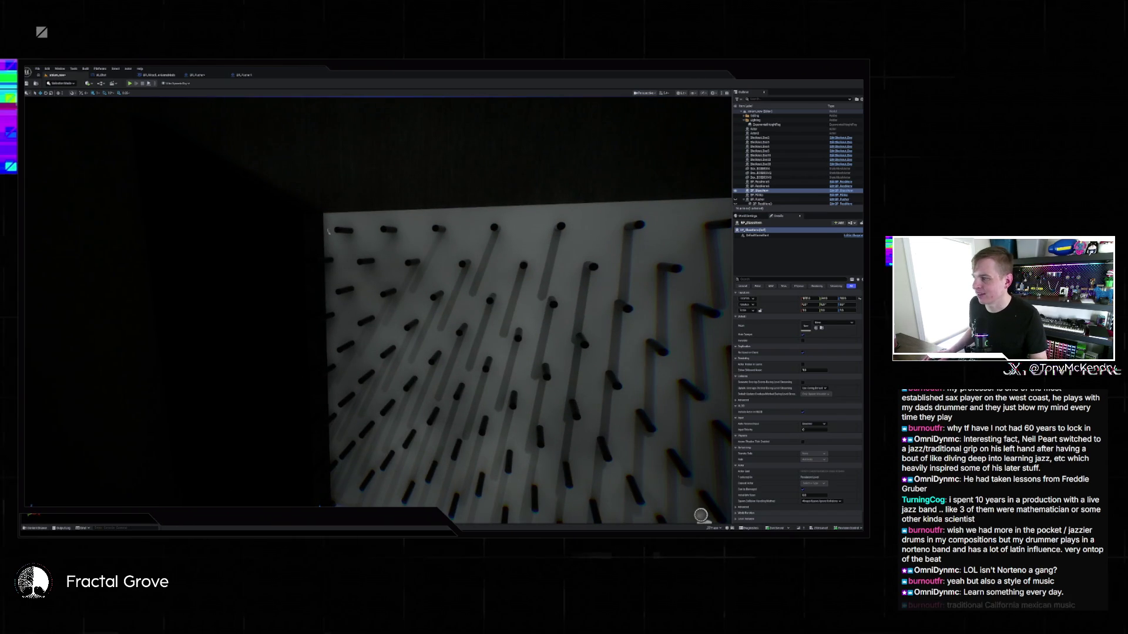
left_click(235, 353)
mouse_move(656, 319)
left_mouse_down()
mouse_move(639, 270)
mouse_move(403, 305)
mouse_move(465, 340)
mouse_move(436, 312)
left_mouse_up()
left_click(423, 306)
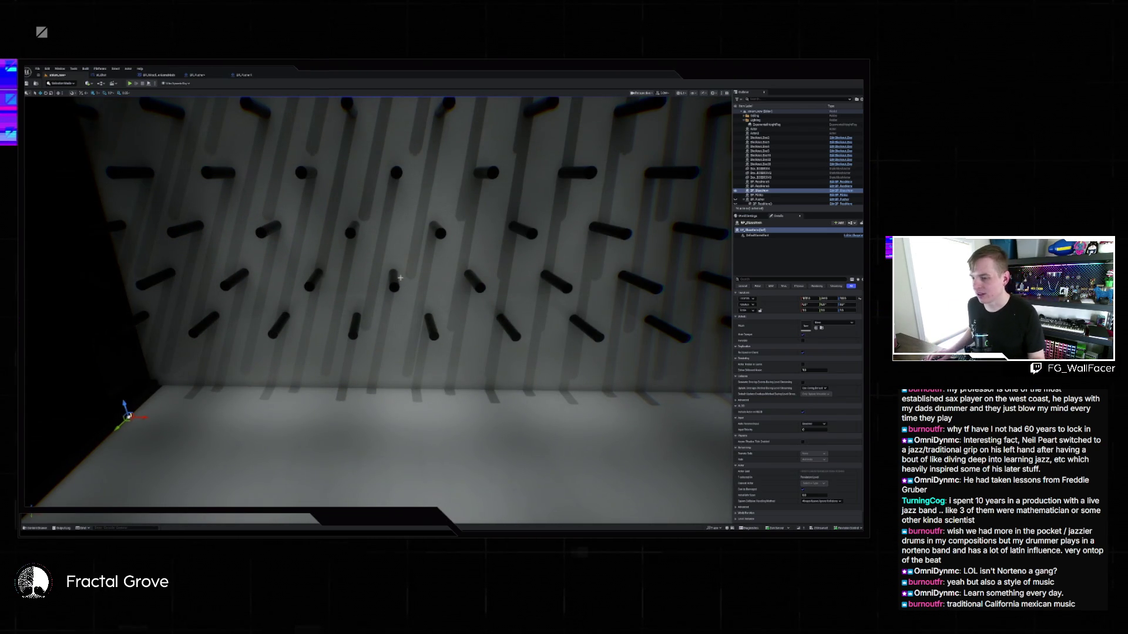
left_click_drag(400, 277, 376, 280)
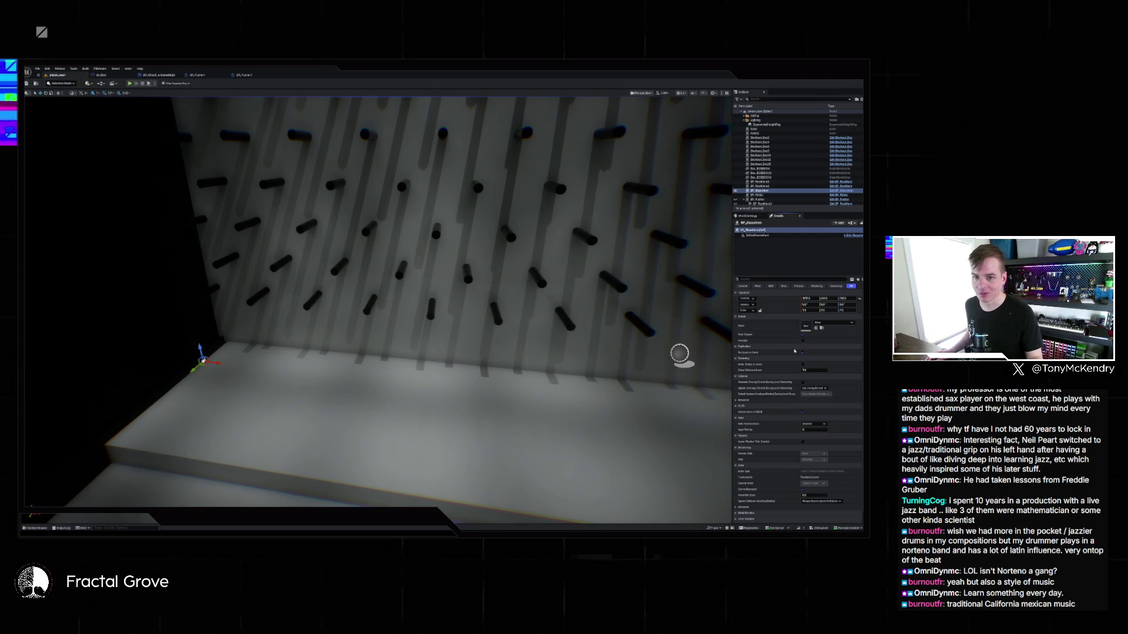
Close the Content Drawer and select the empty actor at the stage floor's front corner.
left_click(171, 233)
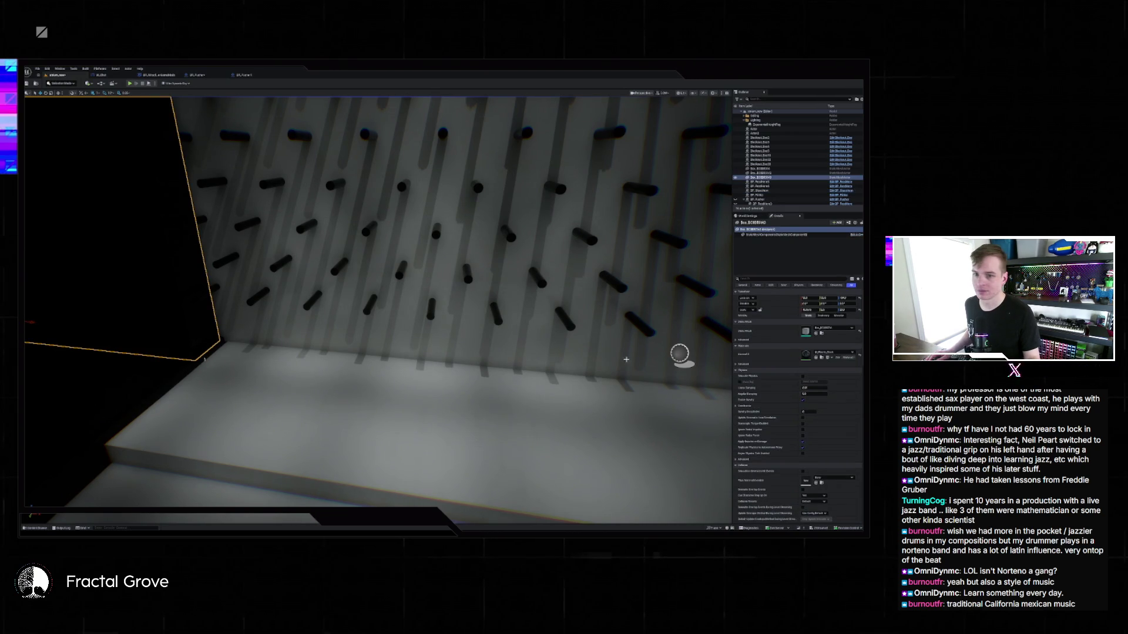
left_click(36, 528)
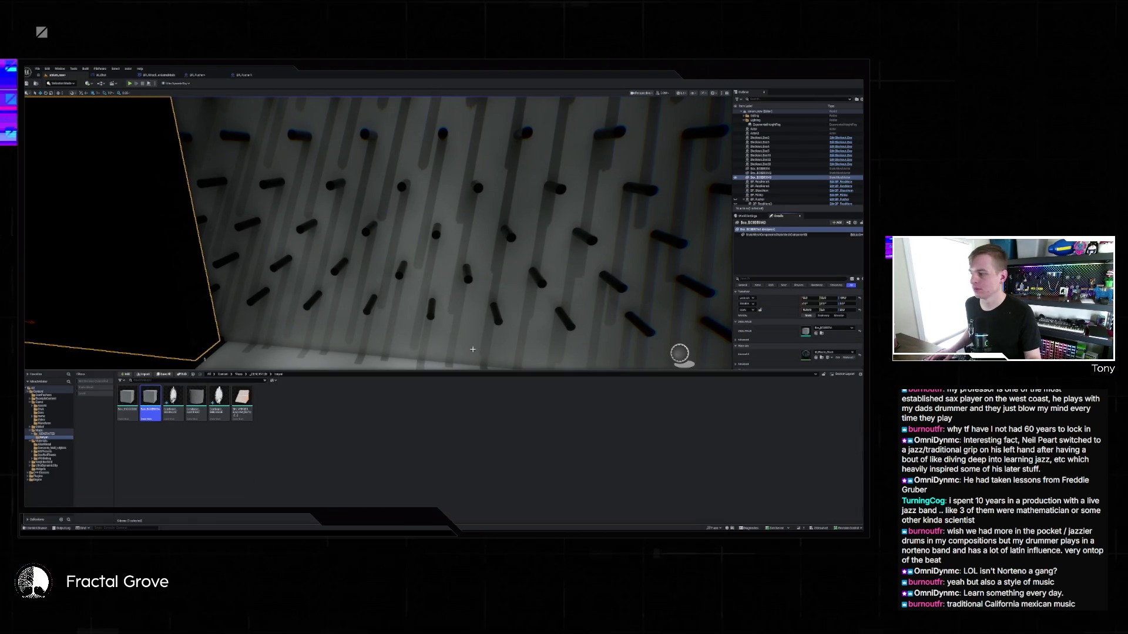
key("ctrl+space")
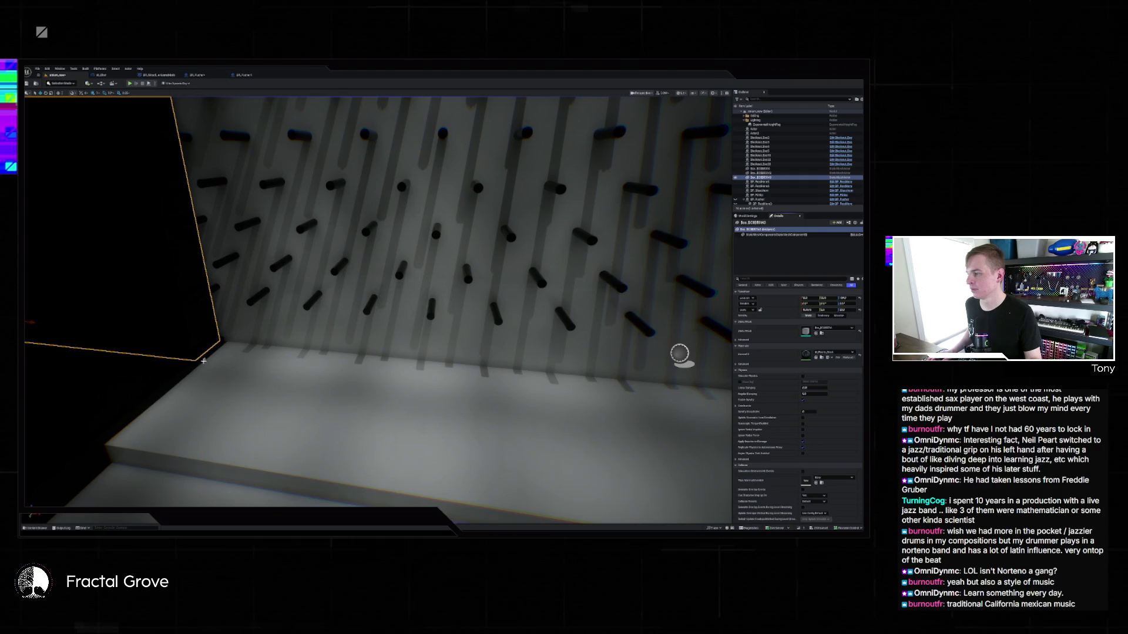
left_click(203, 360)
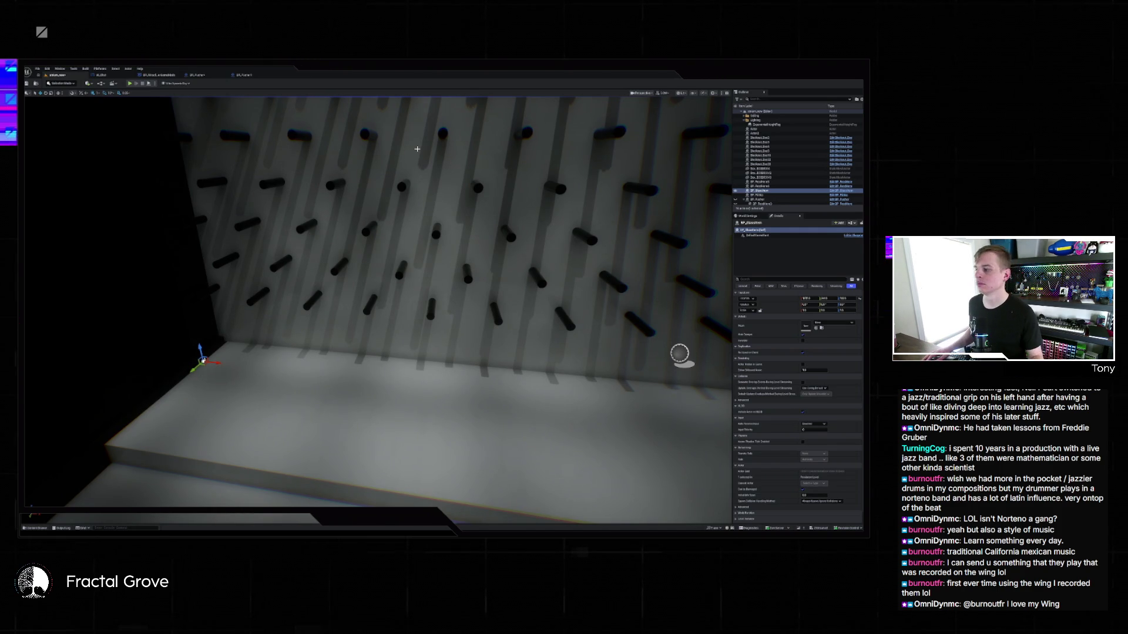
Assign the Box static mesh to the corner actor and nudge the cube slightly along Y.
left_click(816, 328)
mouse_move(559, 303)
left_mouse_down()
mouse_move(379, 303)
mouse_move(548, 307)
left_mouse_up()
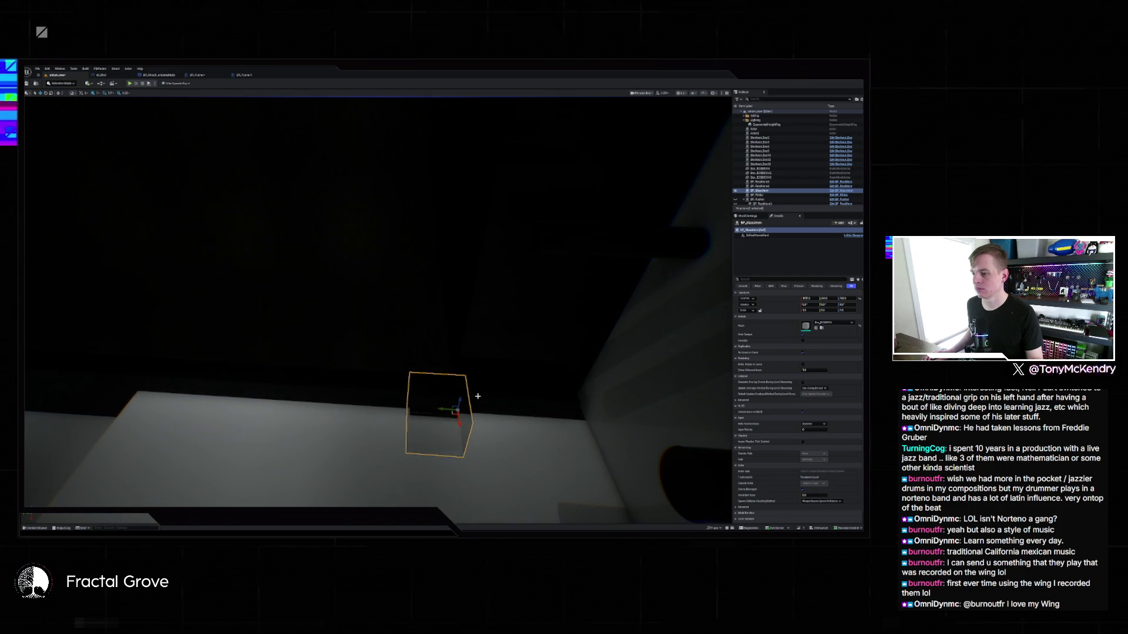
left_click_drag(454, 410, 431, 271)
key("f")
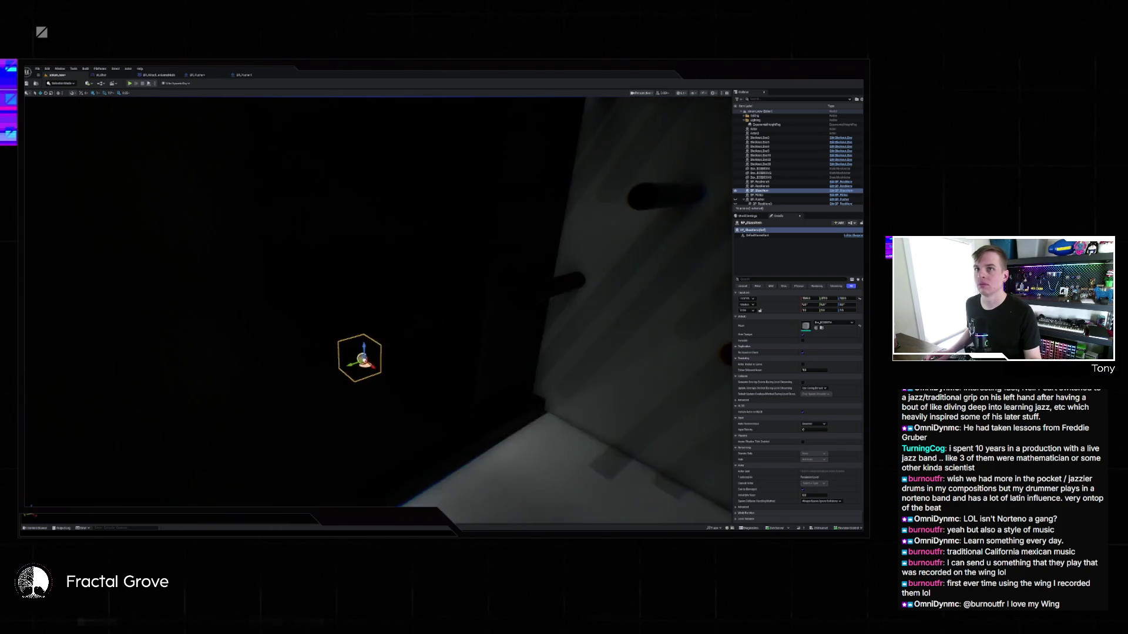
mouse_move(375, 299)
left_mouse_down()
mouse_move(448, 277)
mouse_move(450, 320)
mouse_move(216, 342)
mouse_move(358, 293)
mouse_move(318, 296)
mouse_move(370, 281)
mouse_move(364, 252)
mouse_move(361, 294)
mouse_move(350, 295)
mouse_move(367, 294)
left_mouse_up()
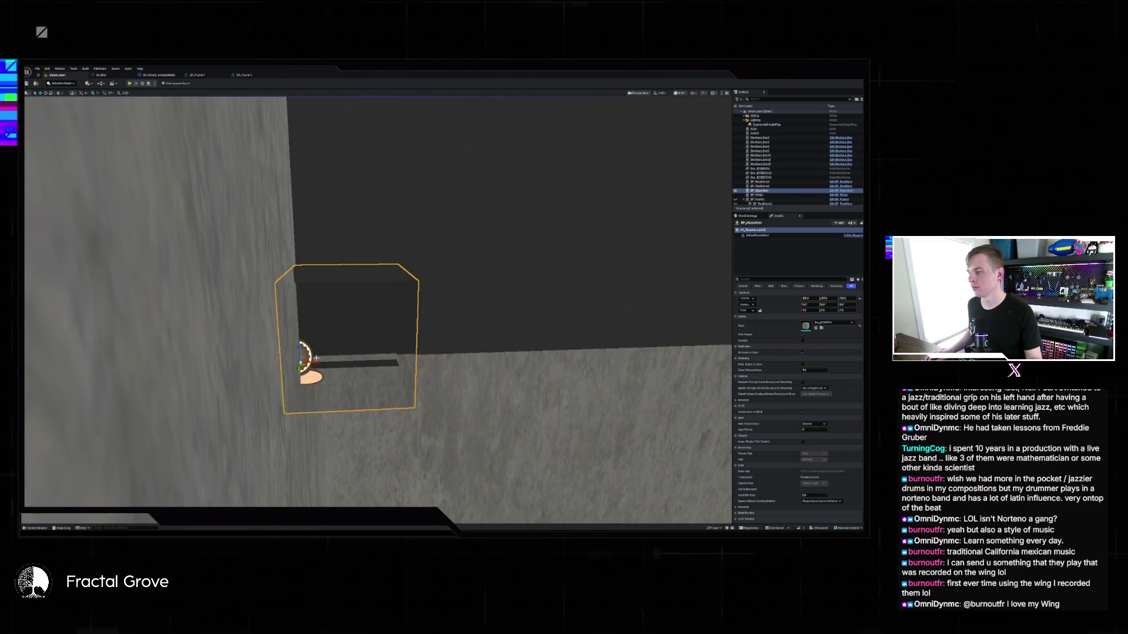
mouse_move(376, 293)
left_mouse_down()
mouse_move(311, 300)
mouse_move(416, 260)
mouse_move(416, 277)
mouse_move(382, 285)
mouse_move(400, 285)
mouse_move(378, 271)
mouse_move(411, 276)
mouse_move(380, 277)
mouse_move(412, 280)
mouse_move(395, 285)
left_mouse_up()
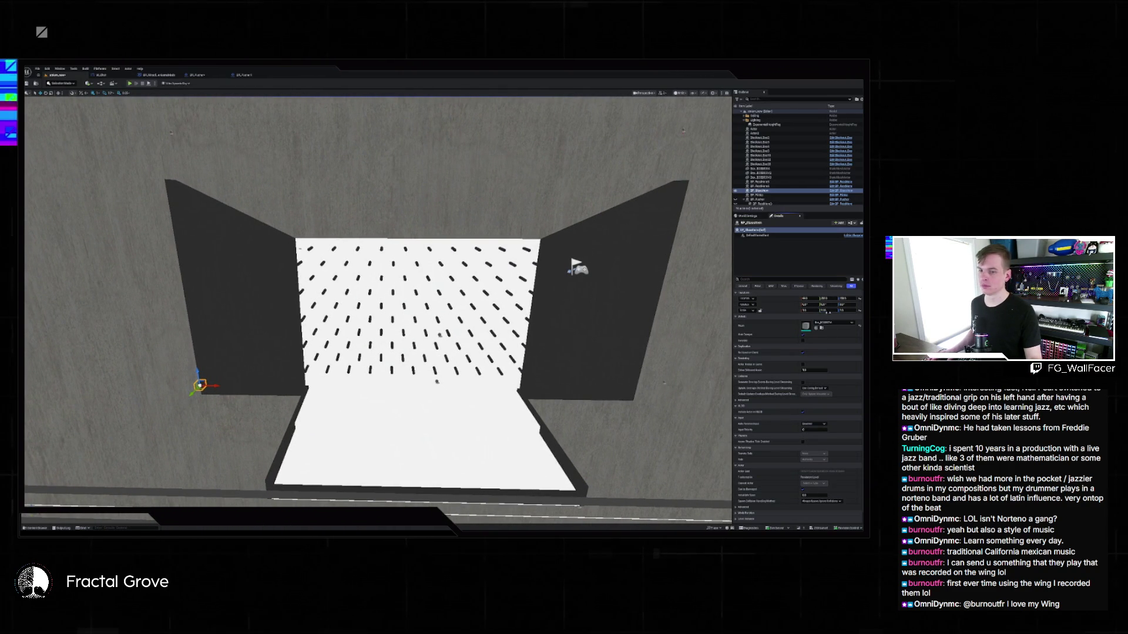
Increase the box's Scale X in Details until it spans the stage front as a bar.
left_click_drag(805, 310, 834, 310)
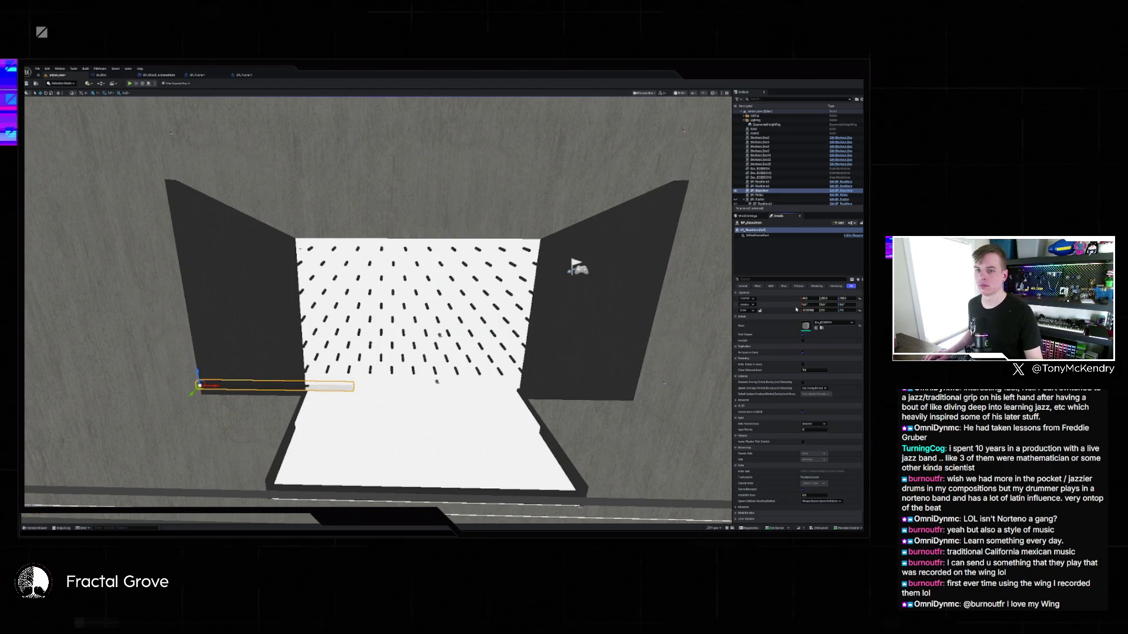
left_click_drag(796, 309, 838, 310)
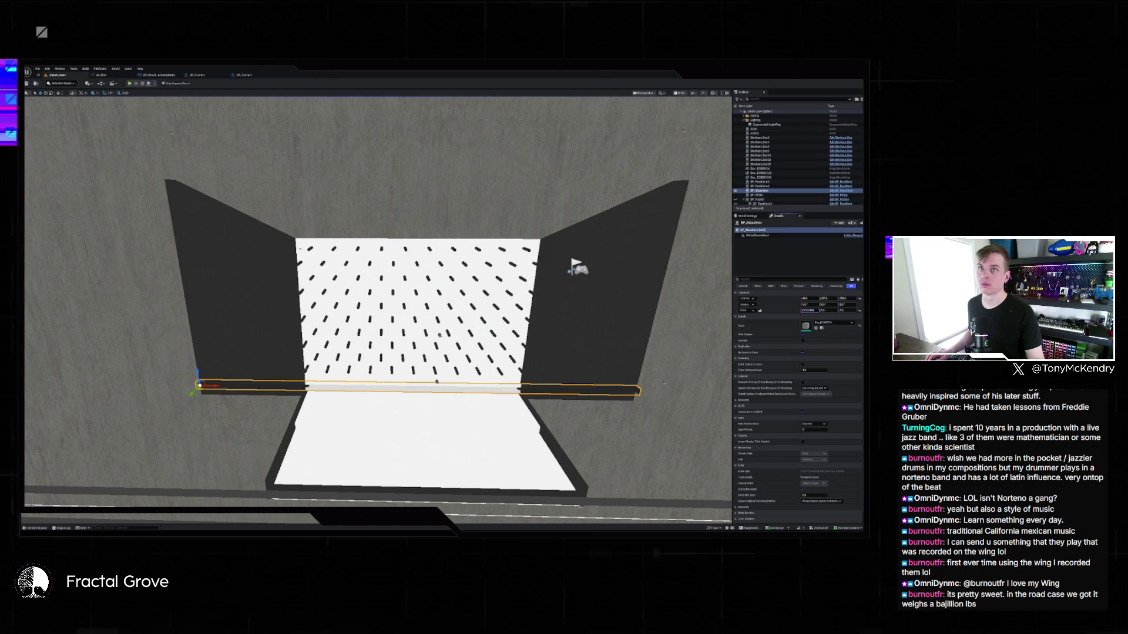
Raise Scale X slightly so the bar's right end meets the side wall, then switch to the browser.
key("f")
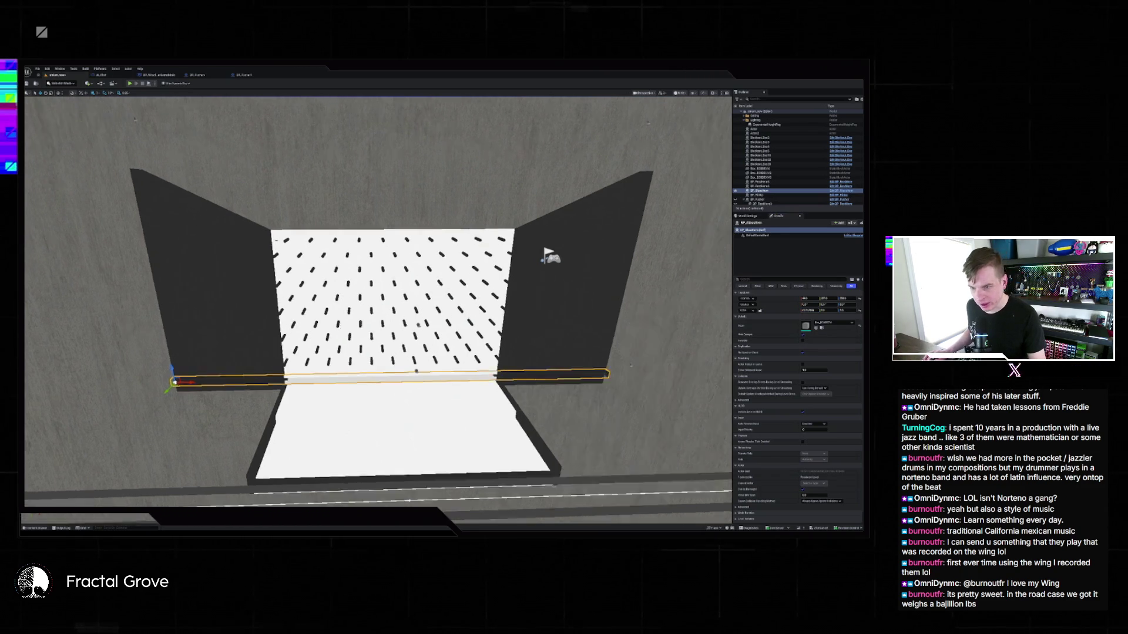
scroll(430, 295, "up", 10)
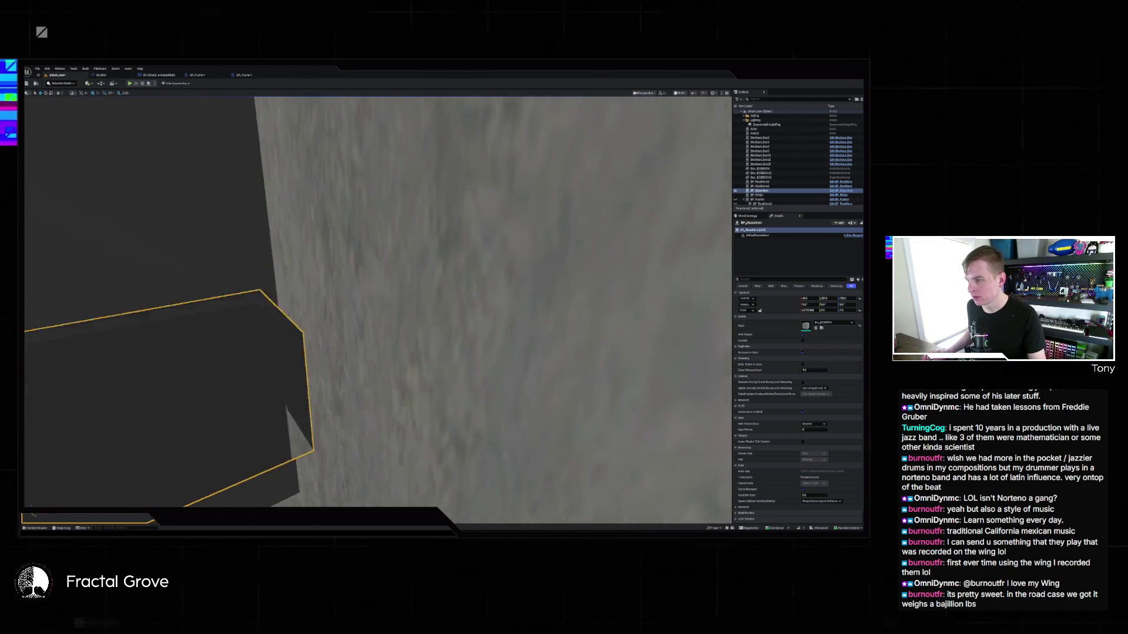
left_click_drag(635, 346, 636, 345)
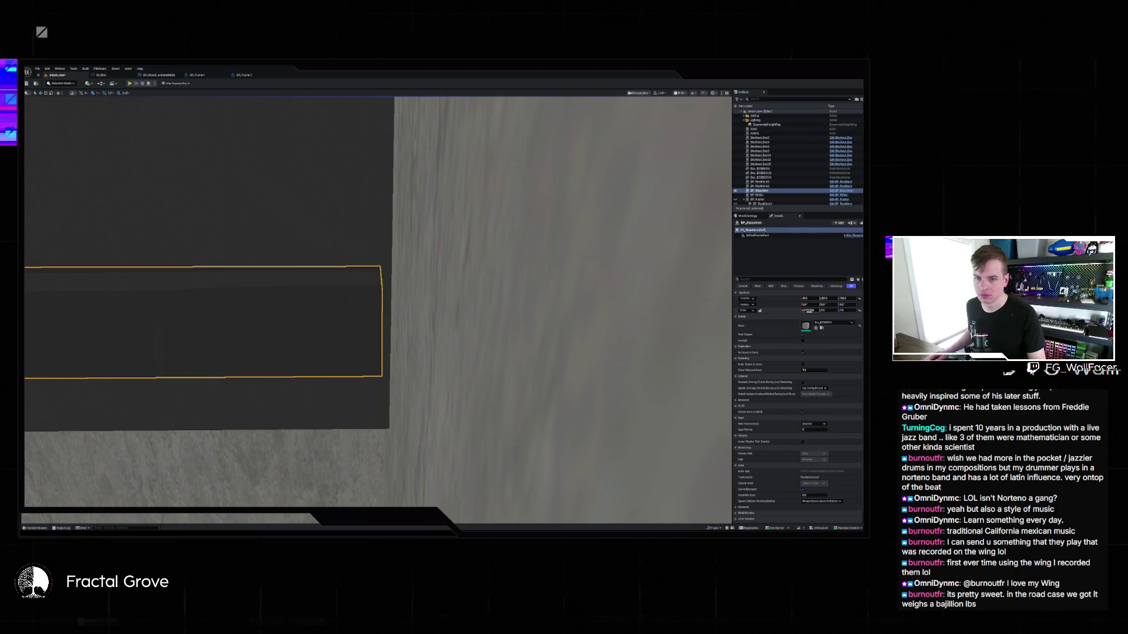
left_click_drag(808, 310, 816, 310)
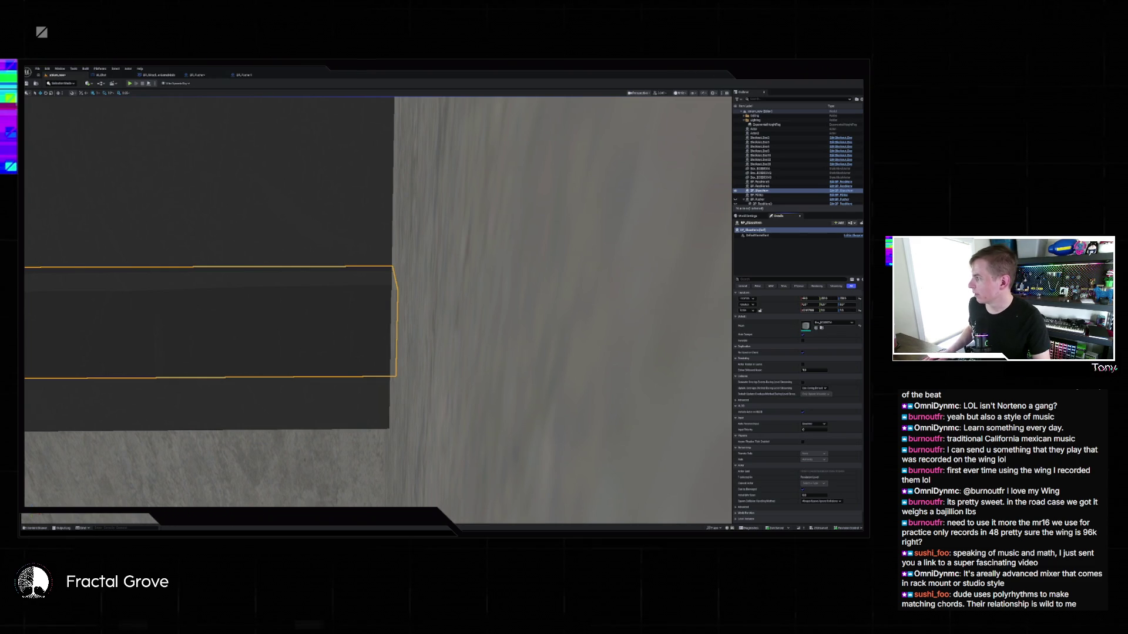
key("alt+Tab")
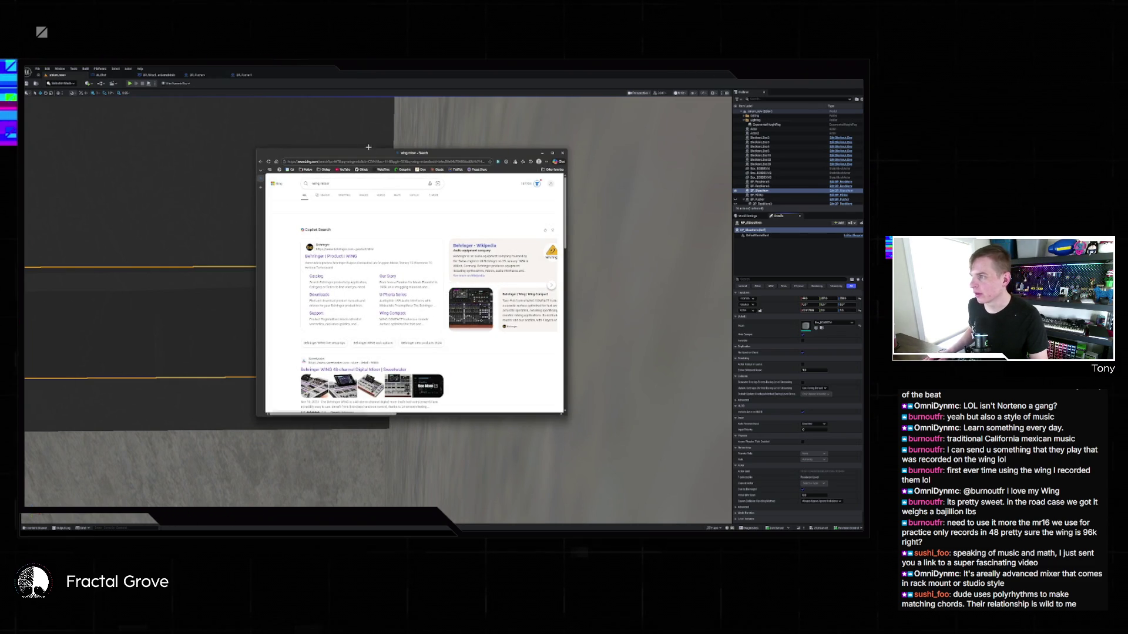
Show image results for the wing mixer and open the first Behringer WING photo.
left_click(347, 198)
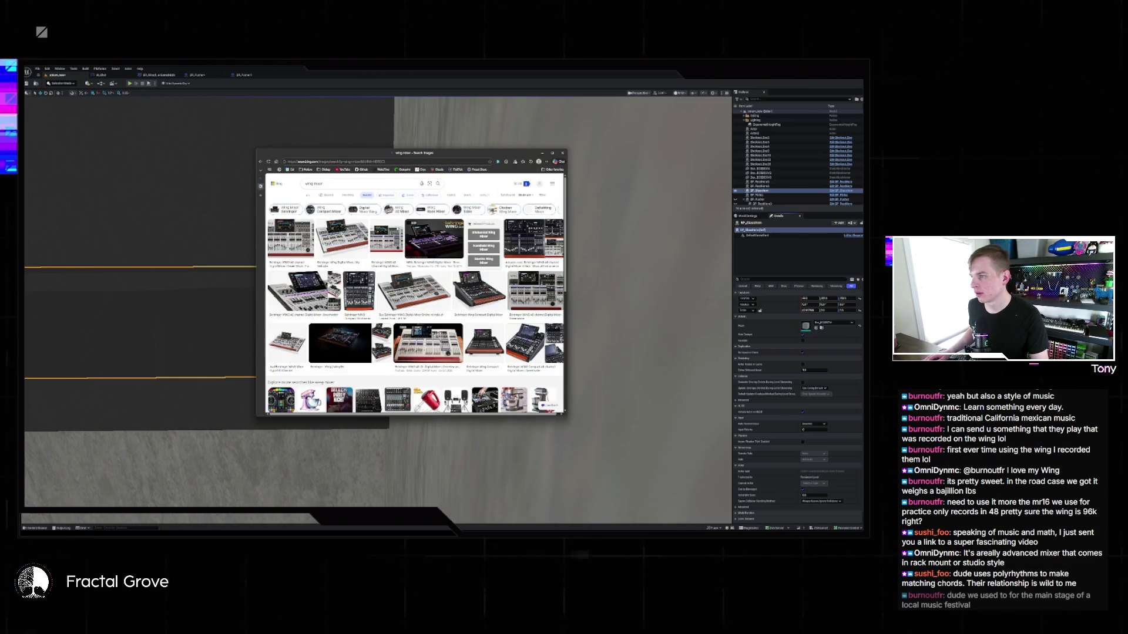
left_click(291, 238)
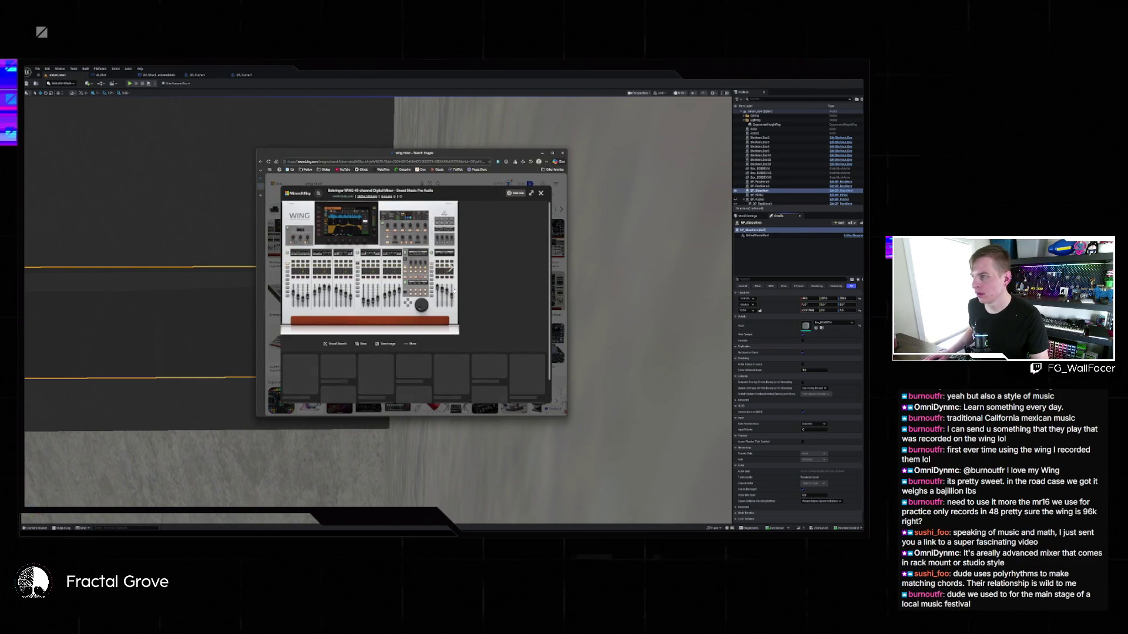